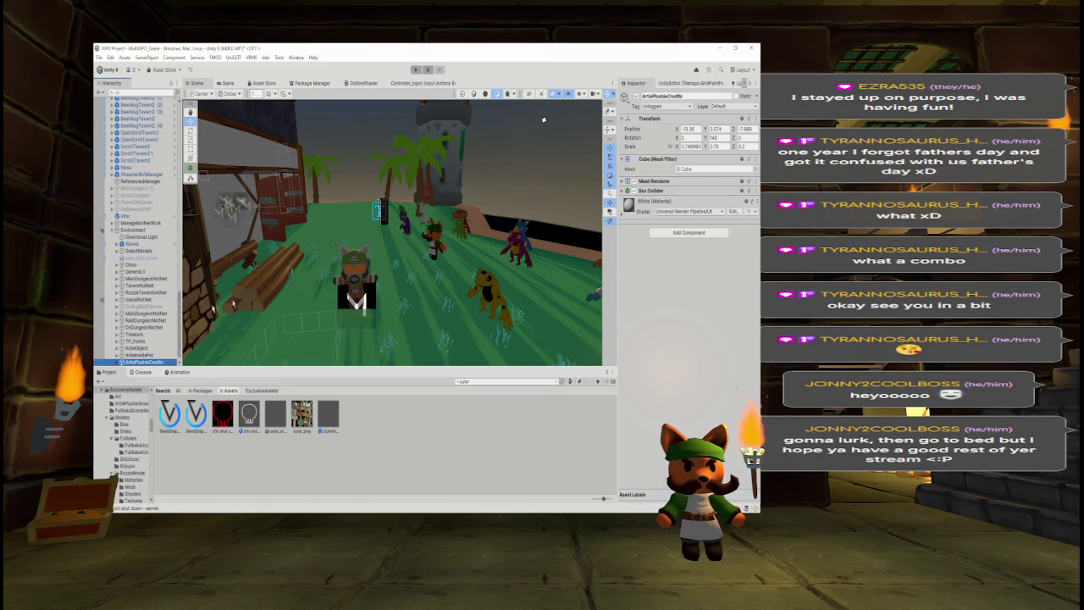
# Check the Frog character, then select OuterBreyPlayer (1) in the Hierarchy to view its components.
pyautogui.click(485, 292)
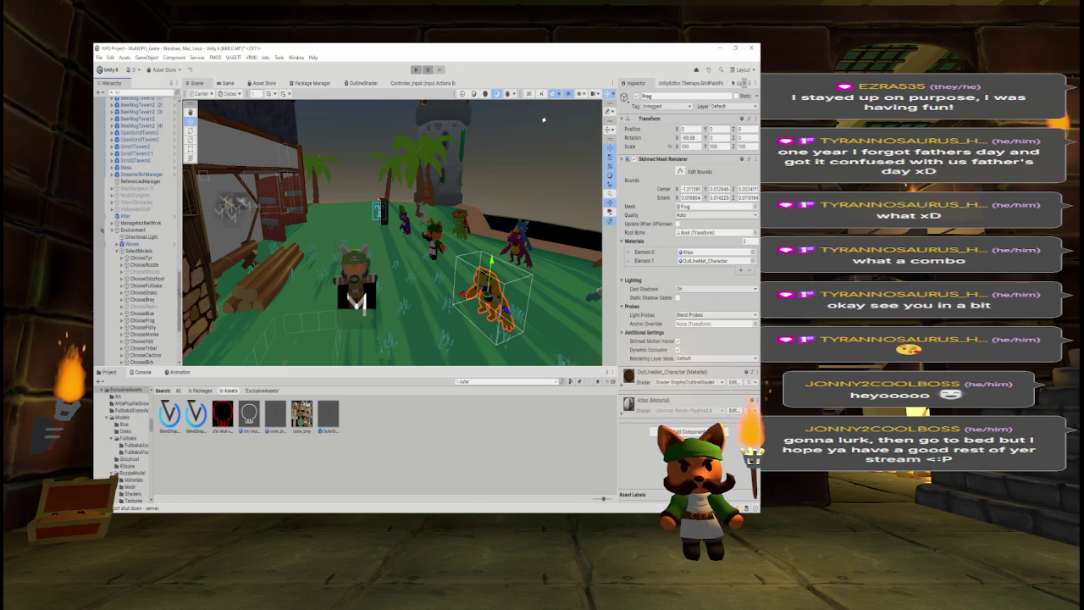
pyautogui.scroll(-7, 140, 254)
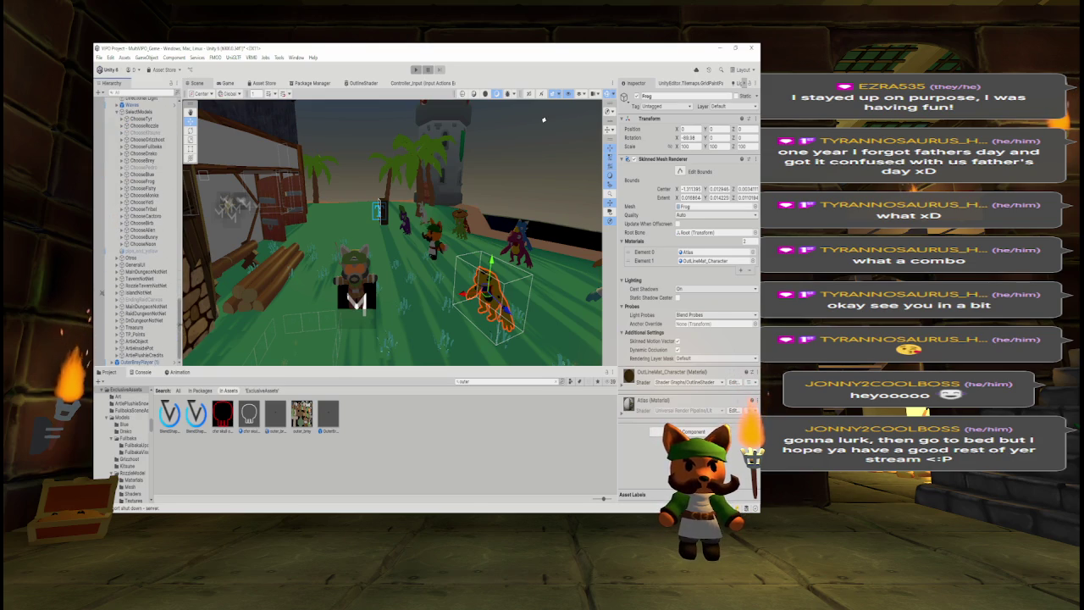
pyautogui.click(138, 362)
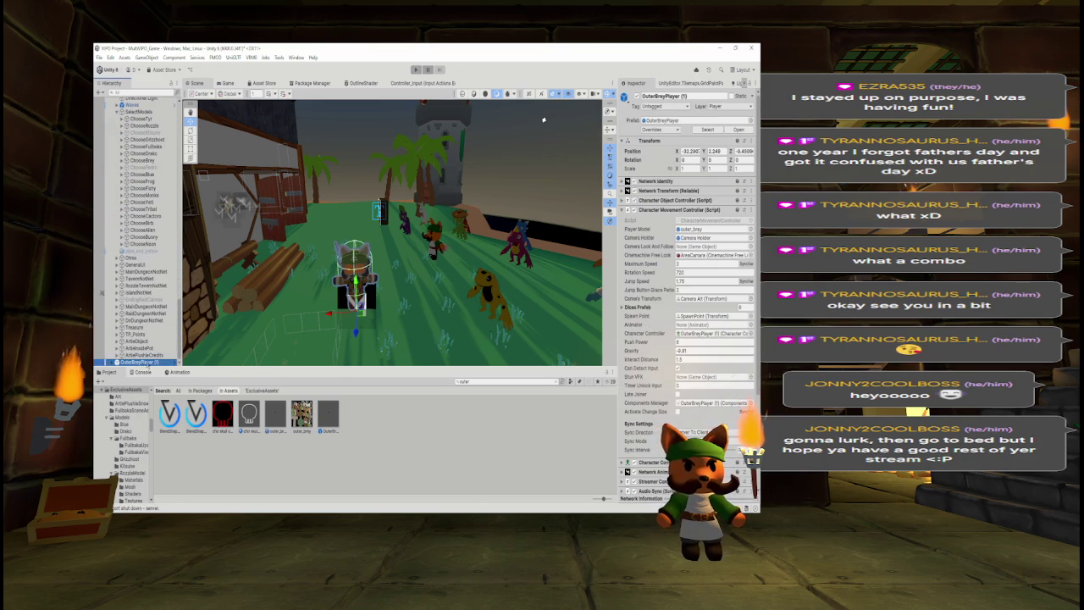
# Unpack the OuterBreyPlayer (1) prefab instance.
pyautogui.rightClick(144, 362)
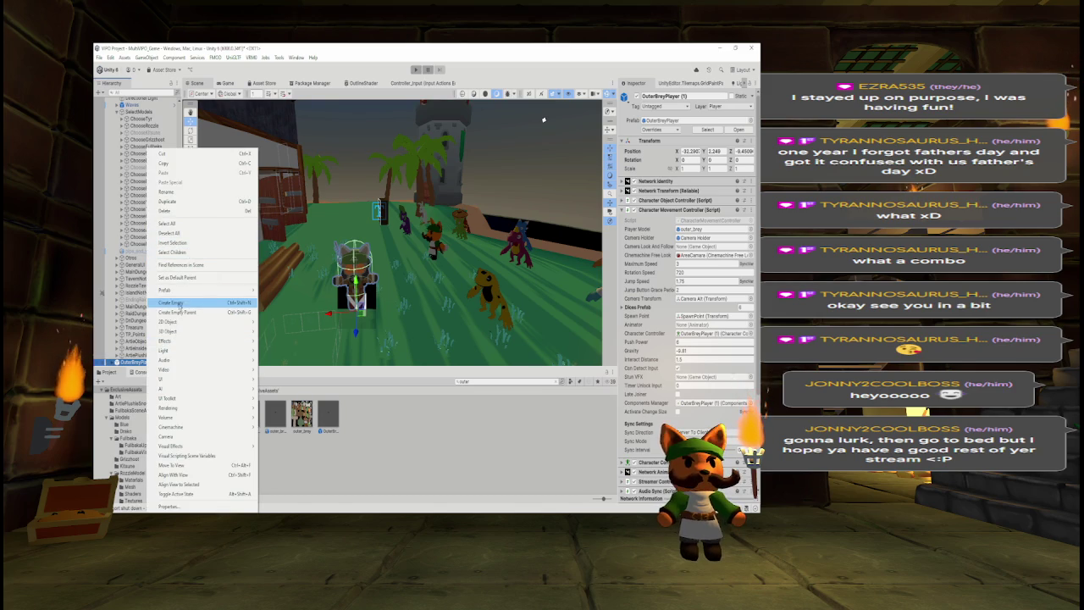
pyautogui.moveTo(186, 294)
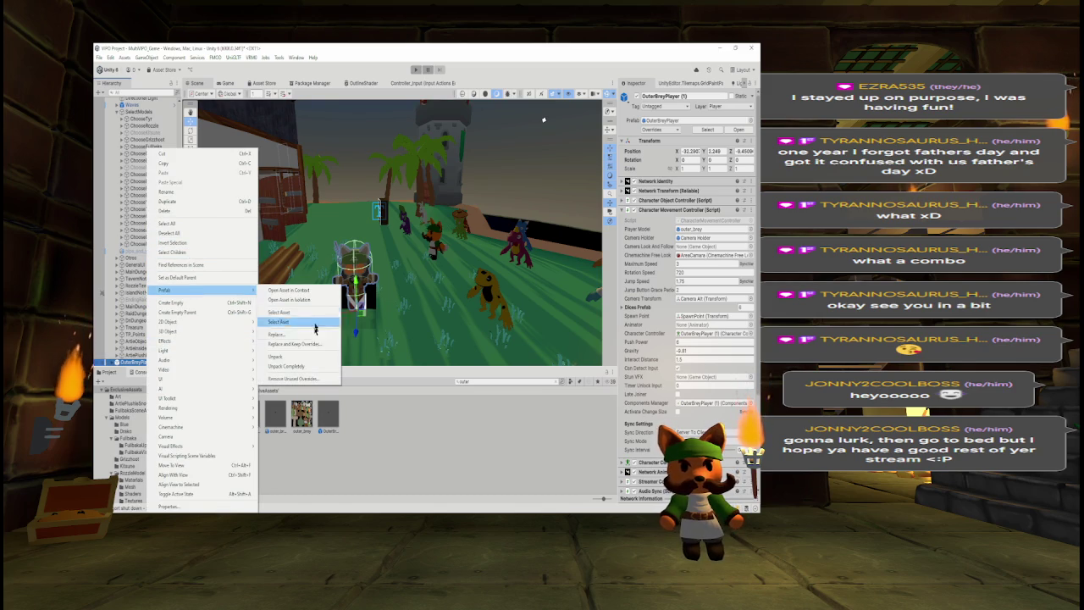
pyautogui.click(292, 367)
# Rename the object ChooseOuter and move it to the top of SelectModels' children.
pyautogui.click(662, 96)
pyautogui.write('On')
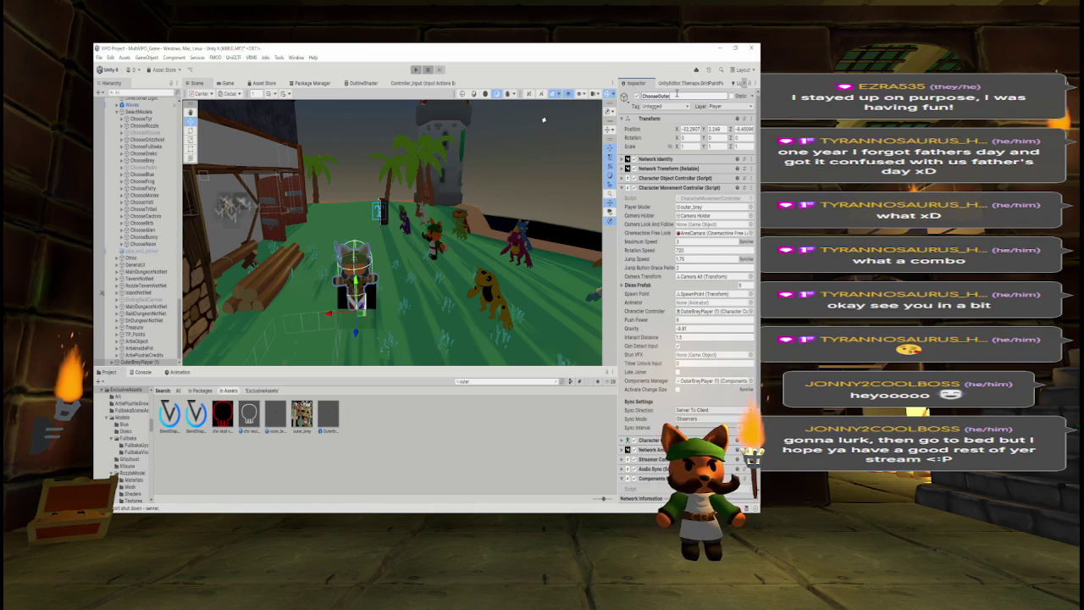
pyautogui.press('Return')
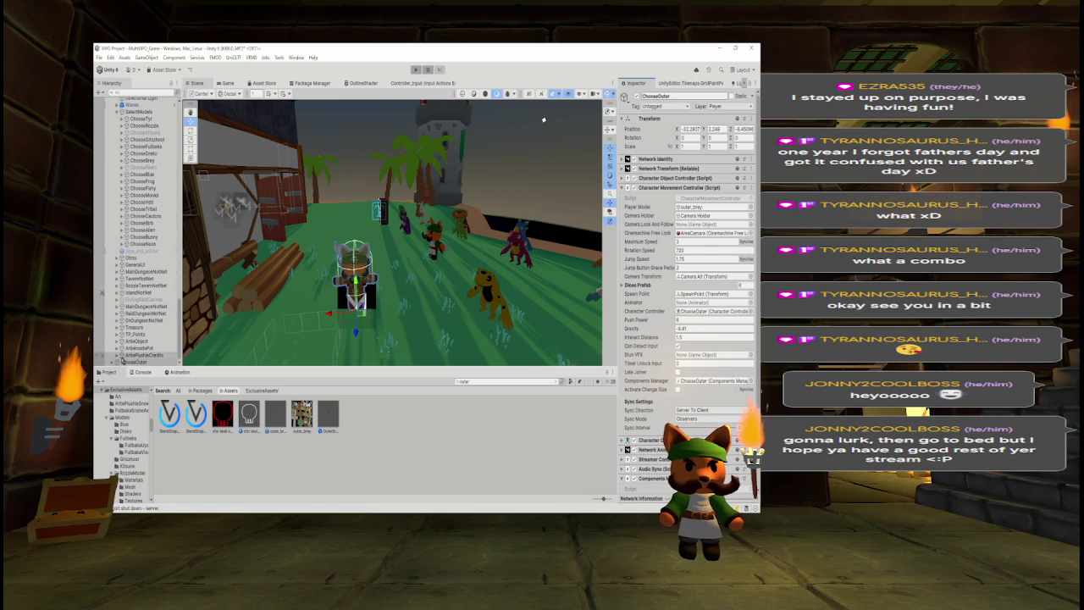
pyautogui.moveTo(144, 361); pyautogui.dragTo(144, 117)
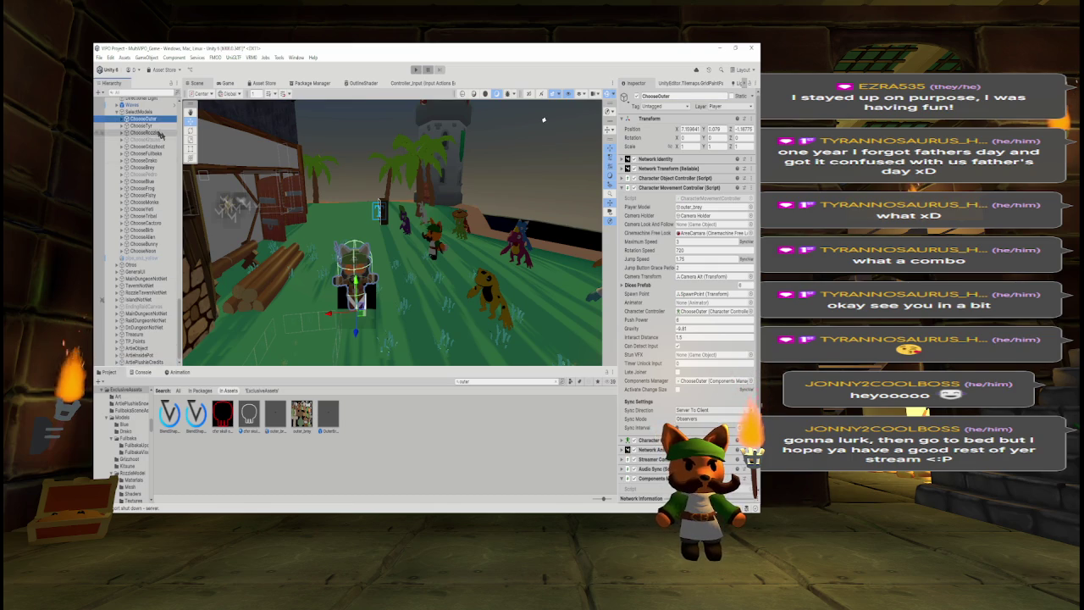
# Set ChooseOuter's Y rotation to 90 and place it on the grass at 2.27, -0.28, 10.76.
pyautogui.click(718, 137)
pyautogui.write('90')
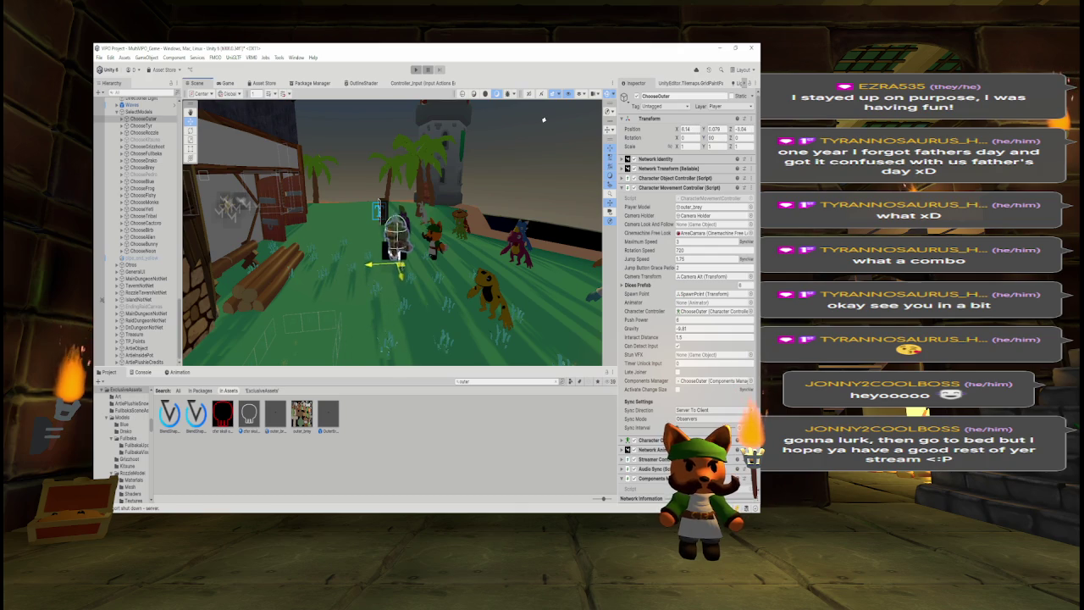
pyautogui.moveTo(544, 119)
pyautogui.mouseDown()
pyautogui.moveTo(461, 269)
pyautogui.moveTo(572, 307)
pyautogui.moveTo(471, 296)
pyautogui.moveTo(530, 335)
pyautogui.moveTo(462, 314)
pyautogui.moveTo(485, 248)
pyautogui.mouseUp()
pyautogui.press('w')
pyautogui.press('f')
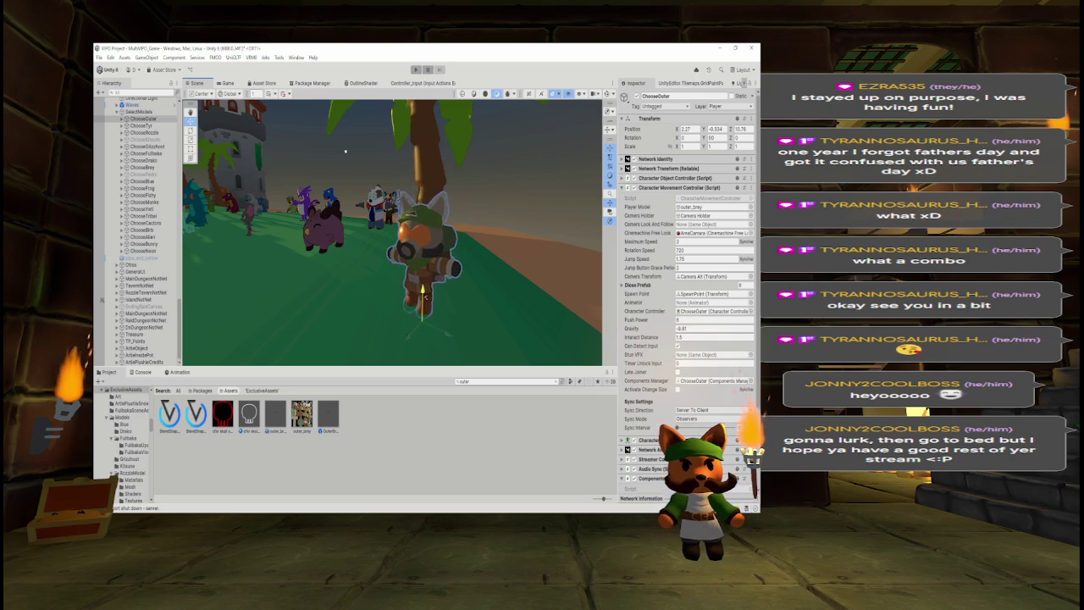
pyautogui.moveTo(424, 307)
pyautogui.keyDown('alt'); pyautogui.mouseDown()
pyautogui.moveTo(511, 278)
pyautogui.moveTo(508, 249)
pyautogui.moveTo(443, 245)
pyautogui.moveTo(518, 263)
pyautogui.mouseUp(); pyautogui.keyUp('alt')
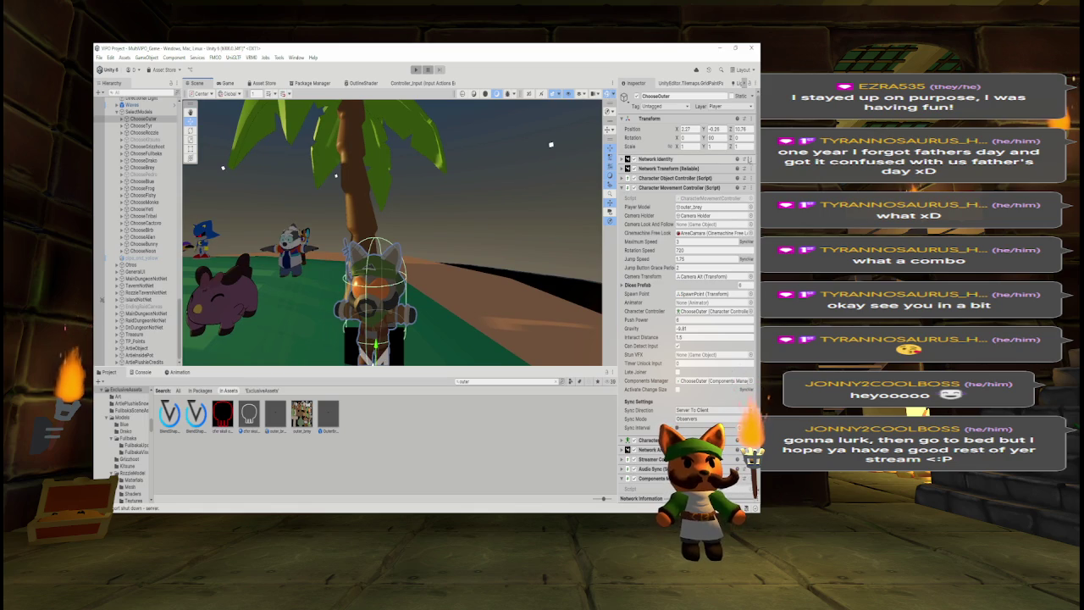
# Remove ChooseOuter's Network Identity, Network Transform, Character Object/Movement Controller and Character Controller components.
pyautogui.click(746, 167)
pyautogui.click(715, 200)
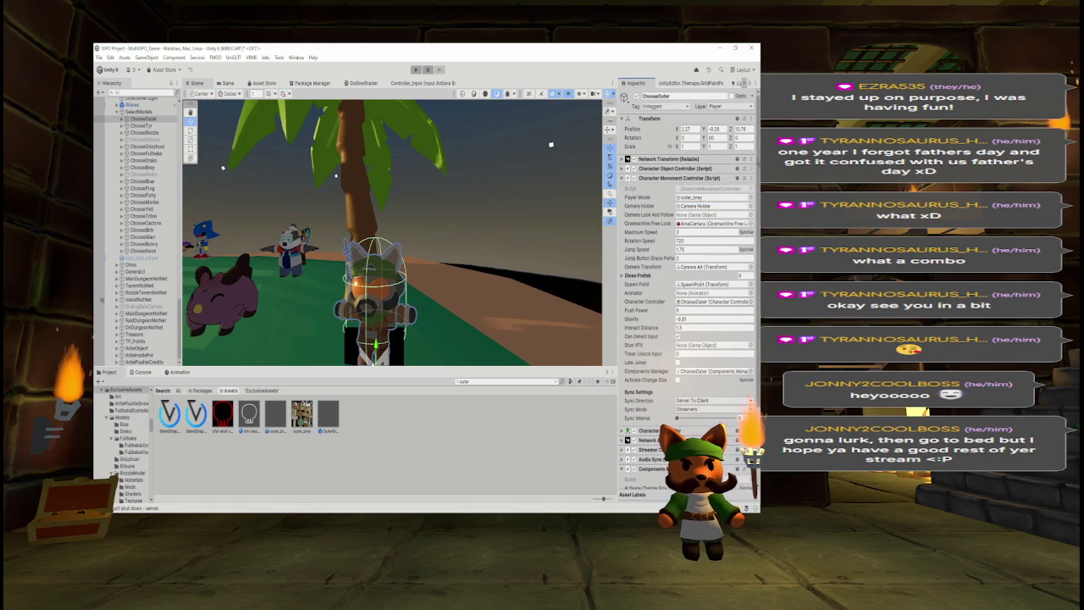
pyautogui.click(716, 200)
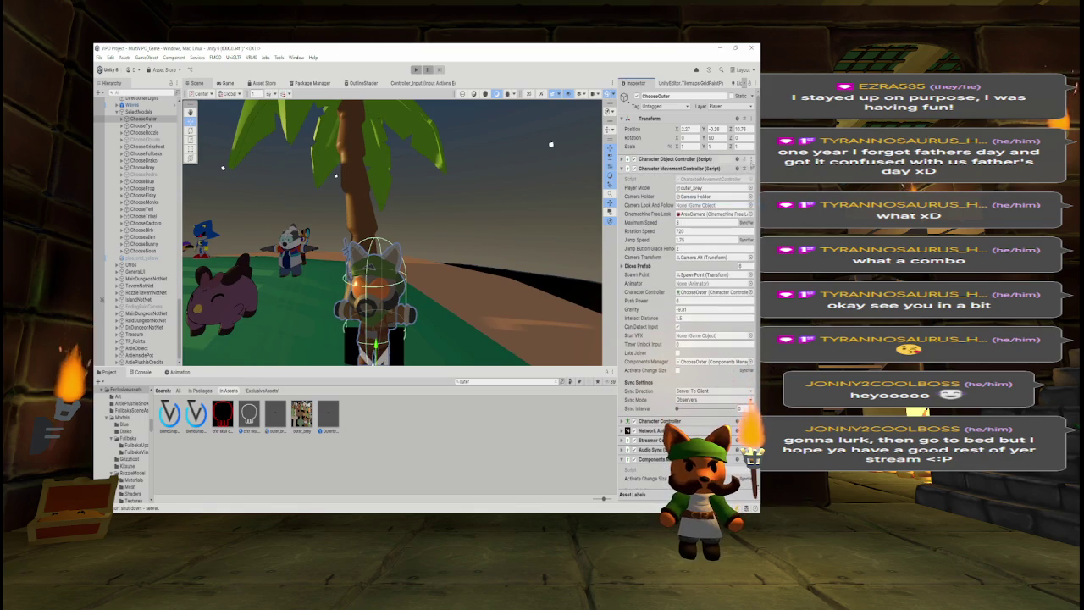
pyautogui.click(715, 200)
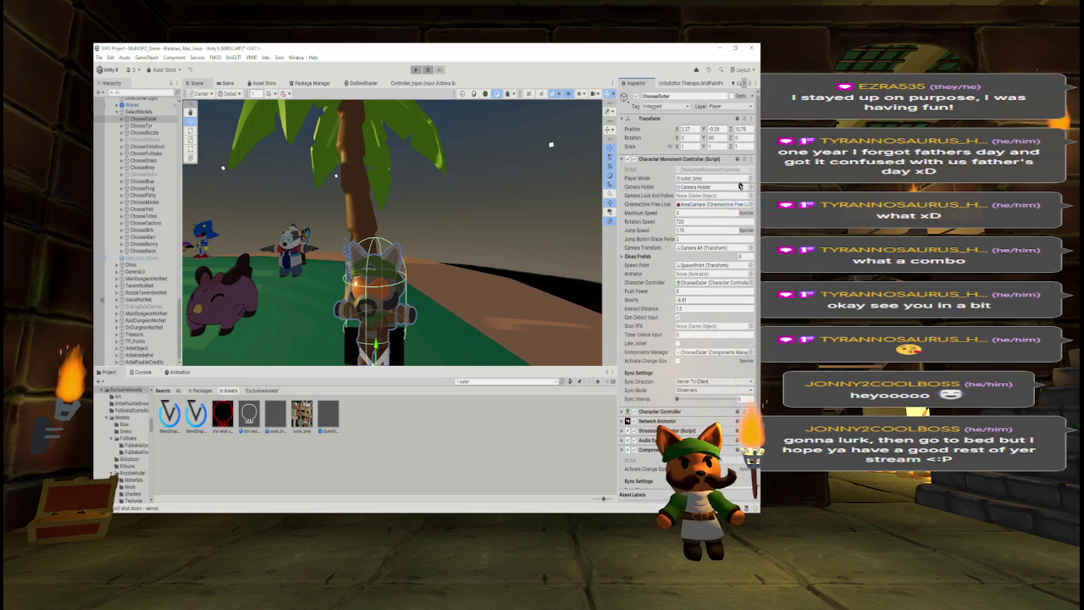
pyautogui.click(720, 202)
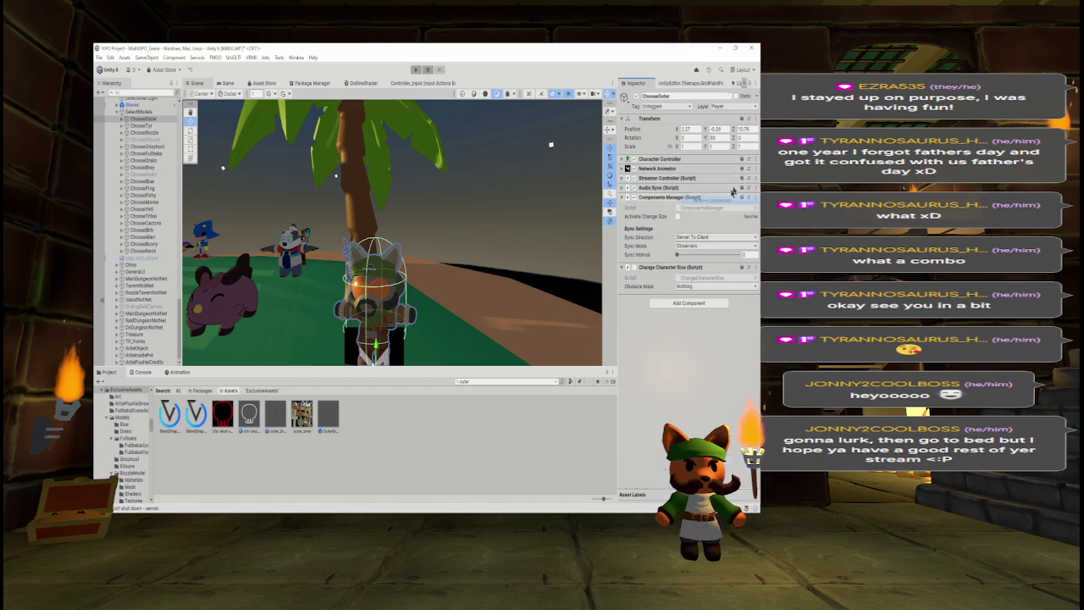
pyautogui.click(723, 206)
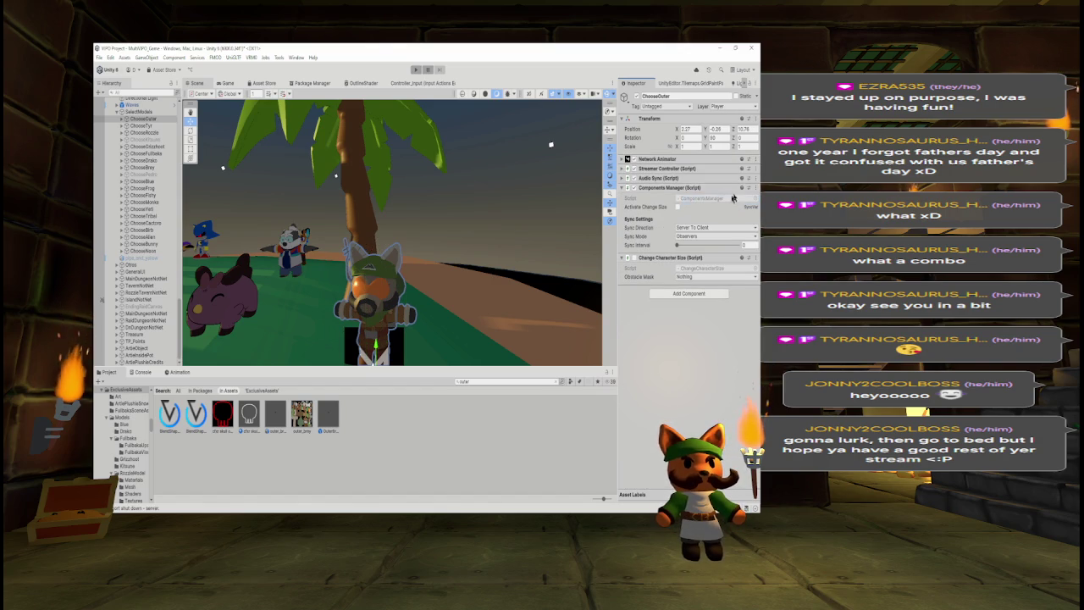
# Remove the Network Animator, Streamer Controller, Audio Sync, Components Manager and Change Character Size components.
pyautogui.click(754, 159)
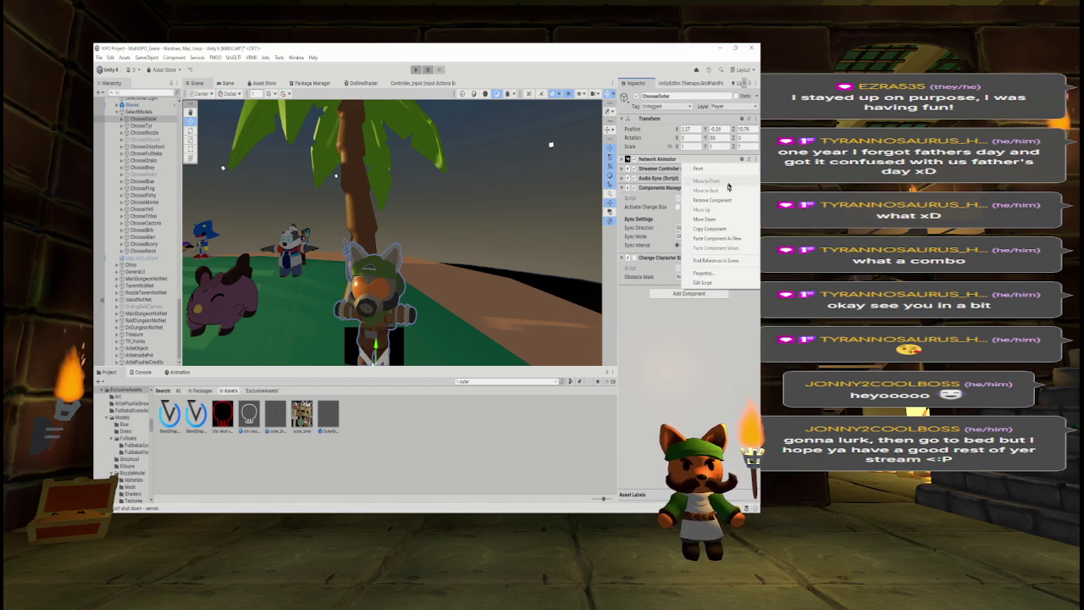
pyautogui.click(711, 199)
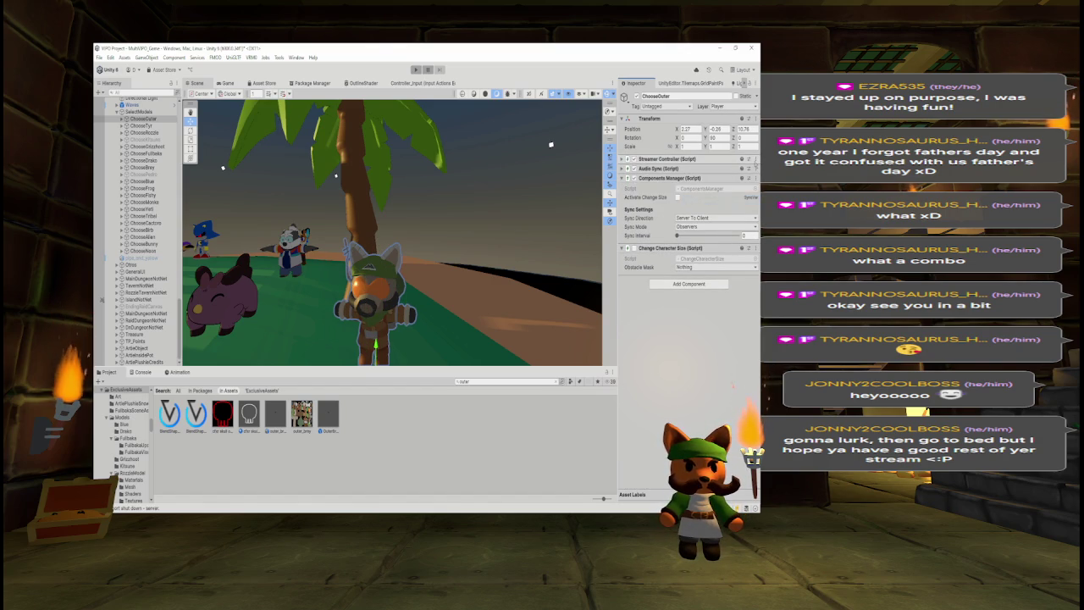
pyautogui.click(754, 159)
pyautogui.click(715, 196)
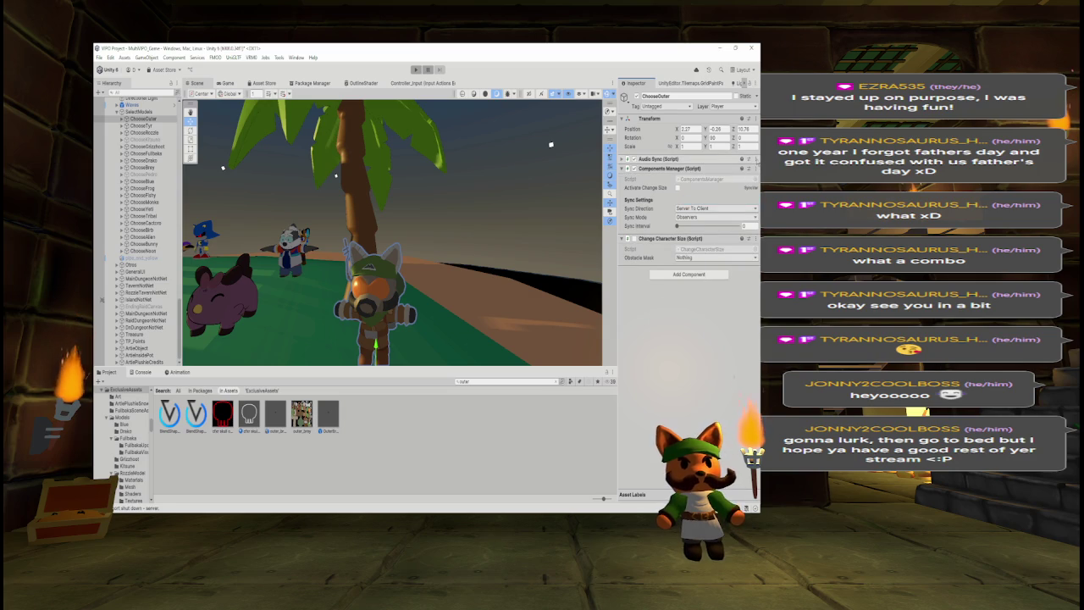
pyautogui.click(754, 159)
pyautogui.click(713, 195)
pyautogui.click(754, 159)
pyautogui.click(714, 196)
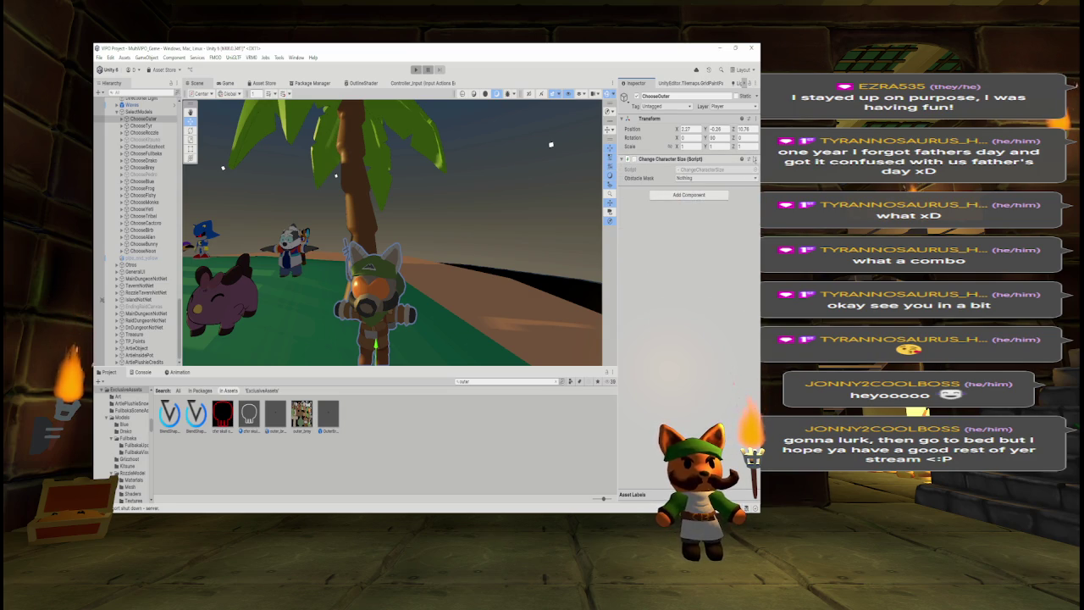
pyautogui.click(754, 160)
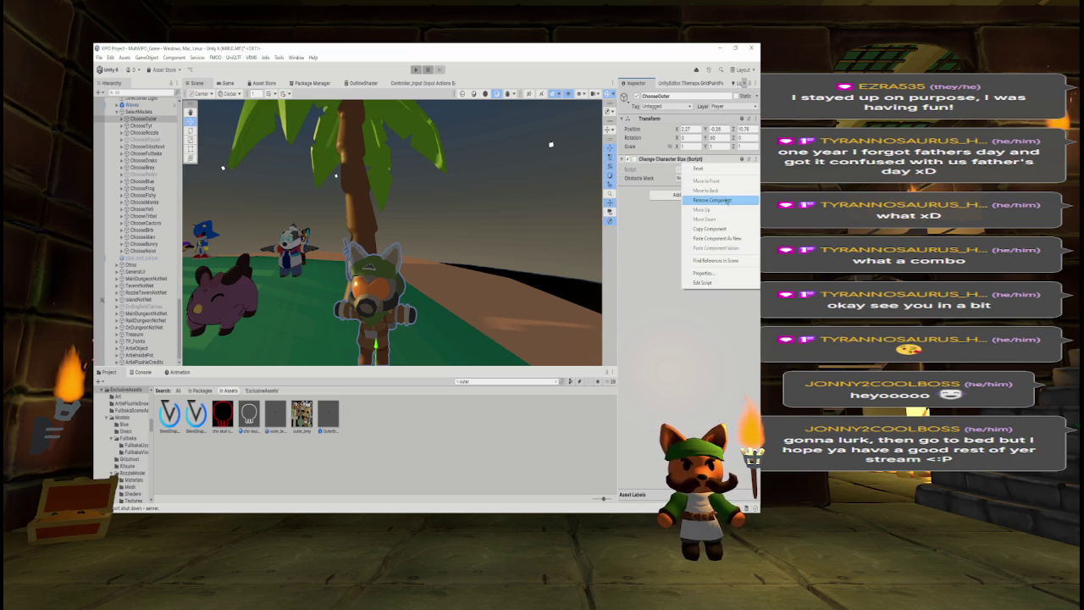
pyautogui.click(727, 199)
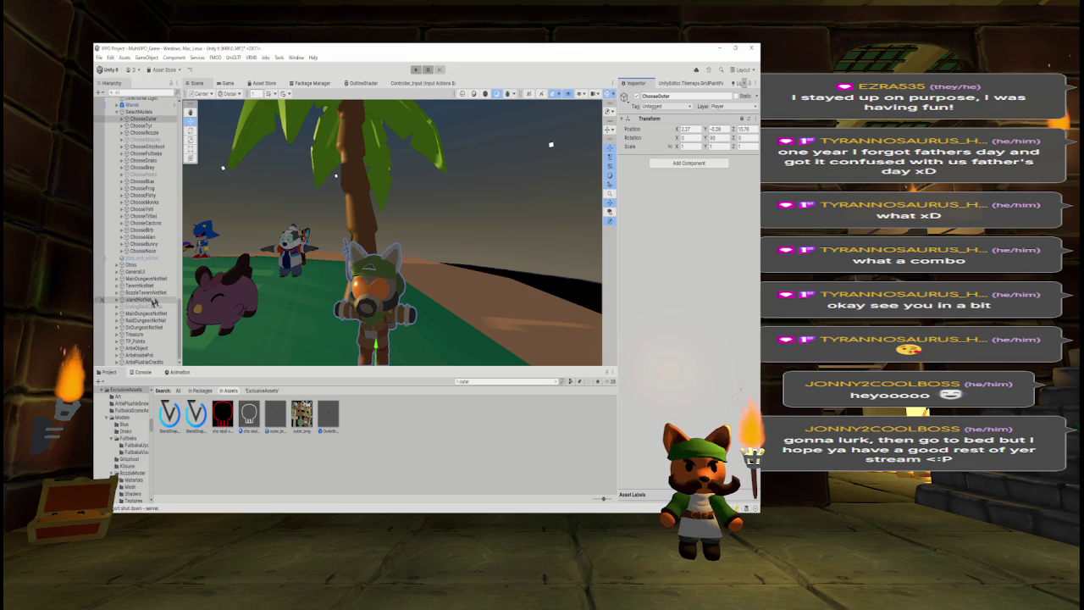
# Delete ChooseOuter's Camera Holder and SpawnPoint children, leaving only the outer_brey model.
pyautogui.click(121, 119)
pyautogui.press('Down')
pyautogui.press('Down')
pyautogui.press('Down')
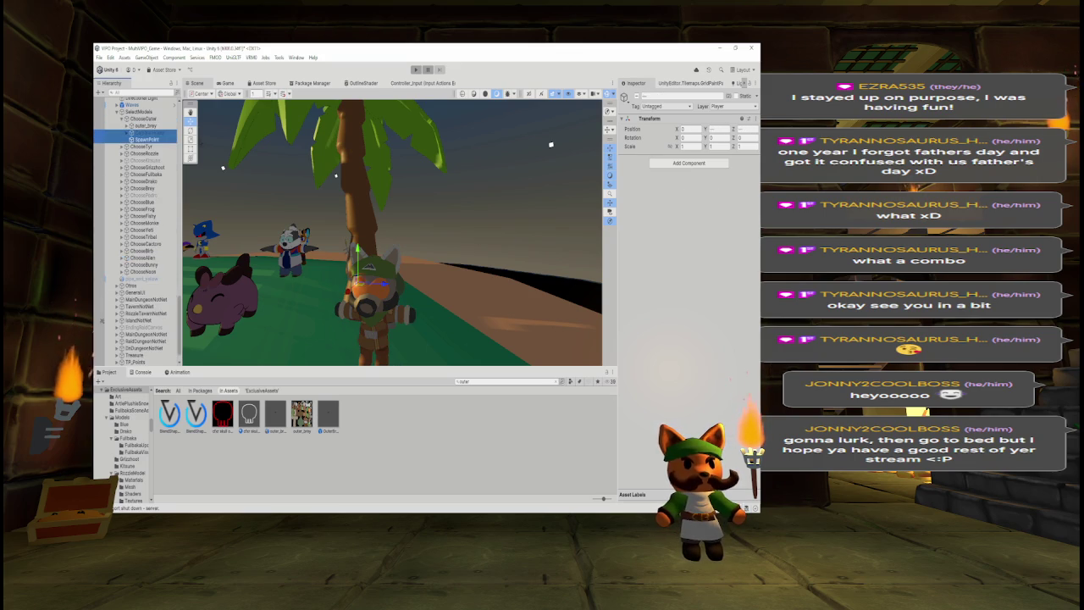
pyautogui.press('Delete')
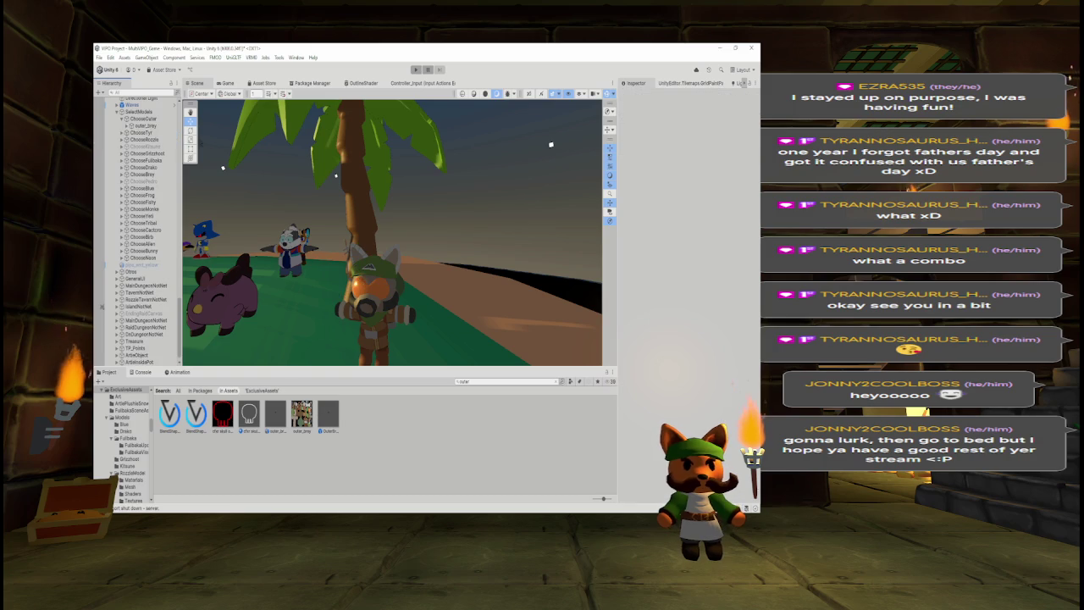
pyautogui.press('Down')
pyautogui.press('Down')
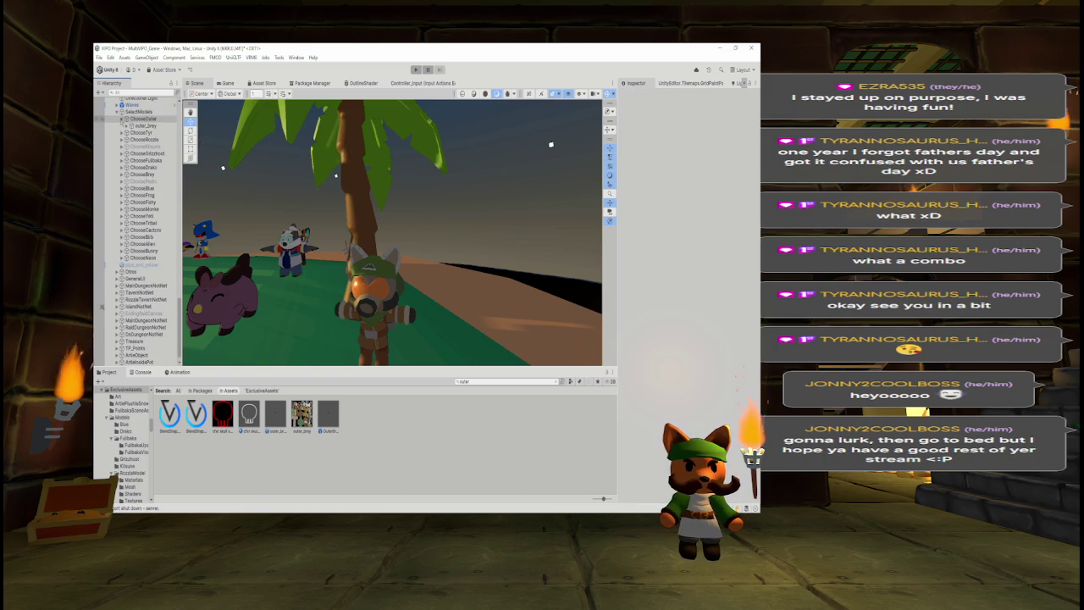
pyautogui.press('Left')
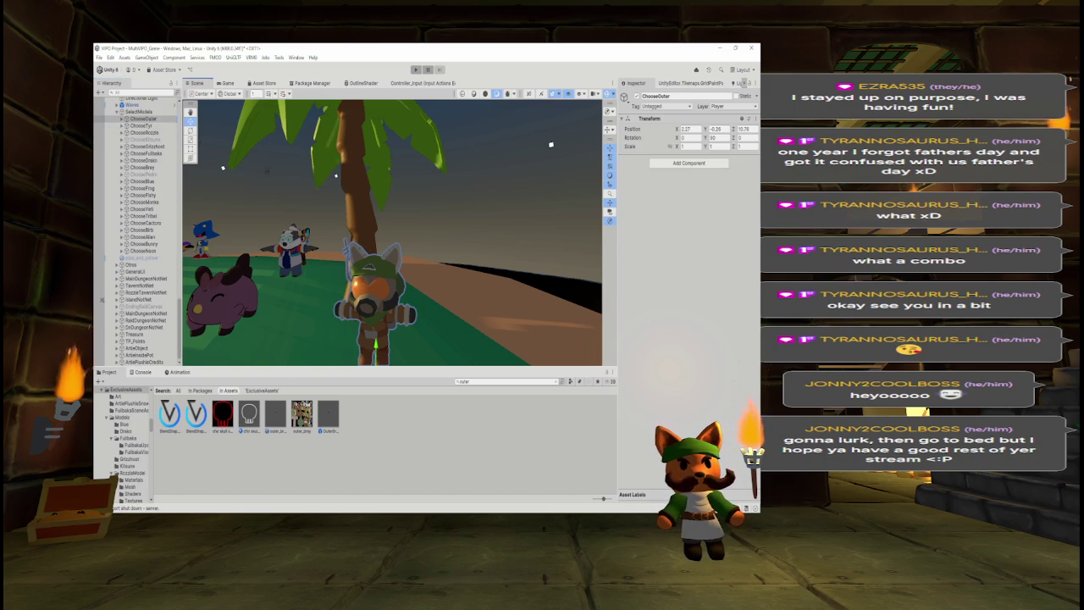
pyautogui.click(143, 167)
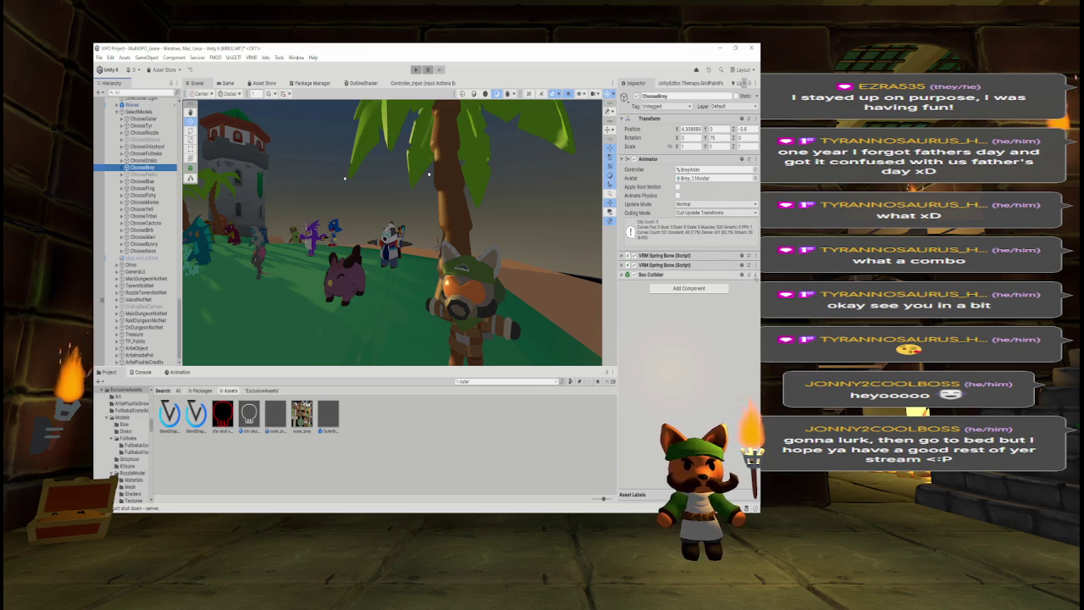
# Copy ChooseBrey's Box Collider and paste it onto ChooseOuter as a new component.
pyautogui.click(755, 274)
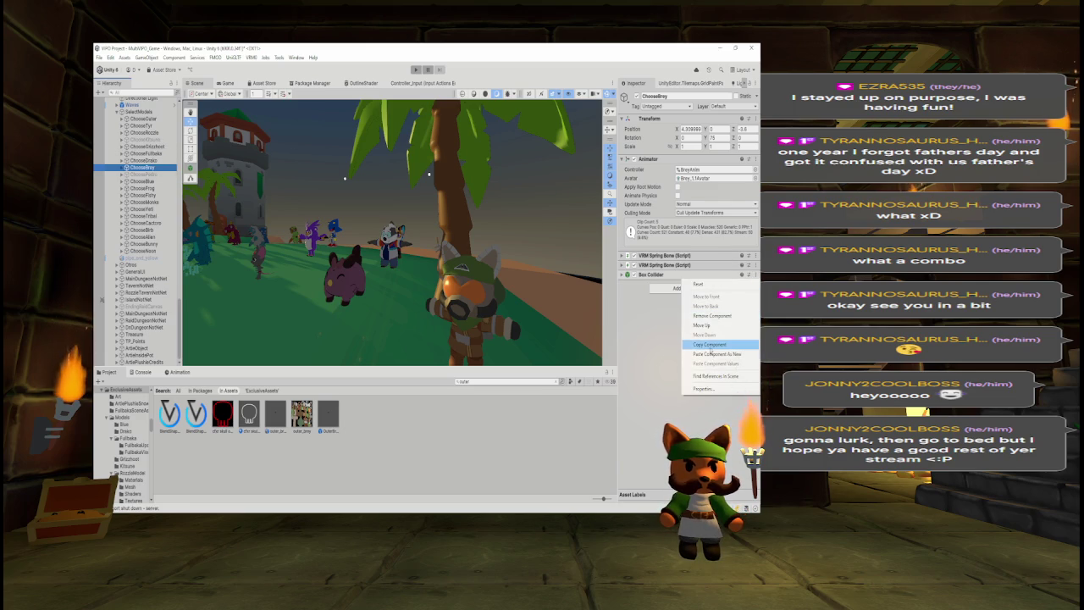
pyautogui.click(710, 345)
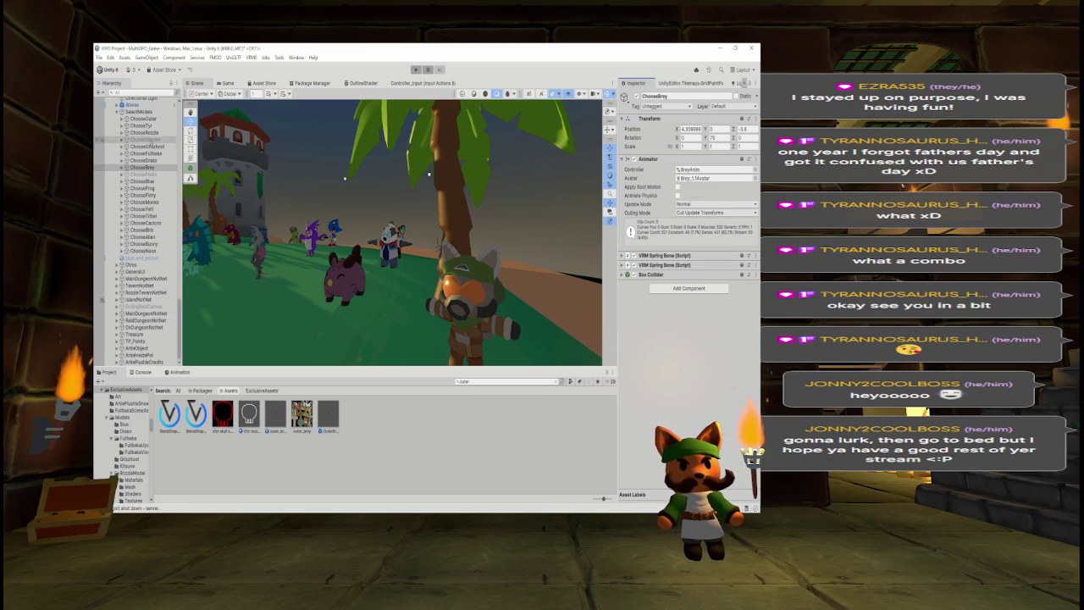
pyautogui.click(141, 121)
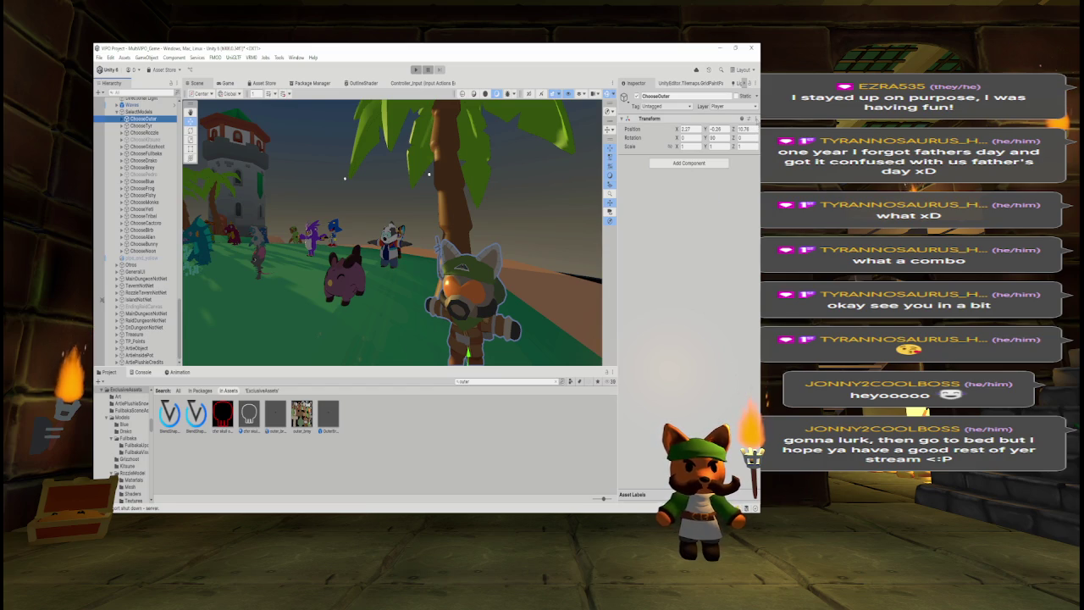
pyautogui.click(756, 118)
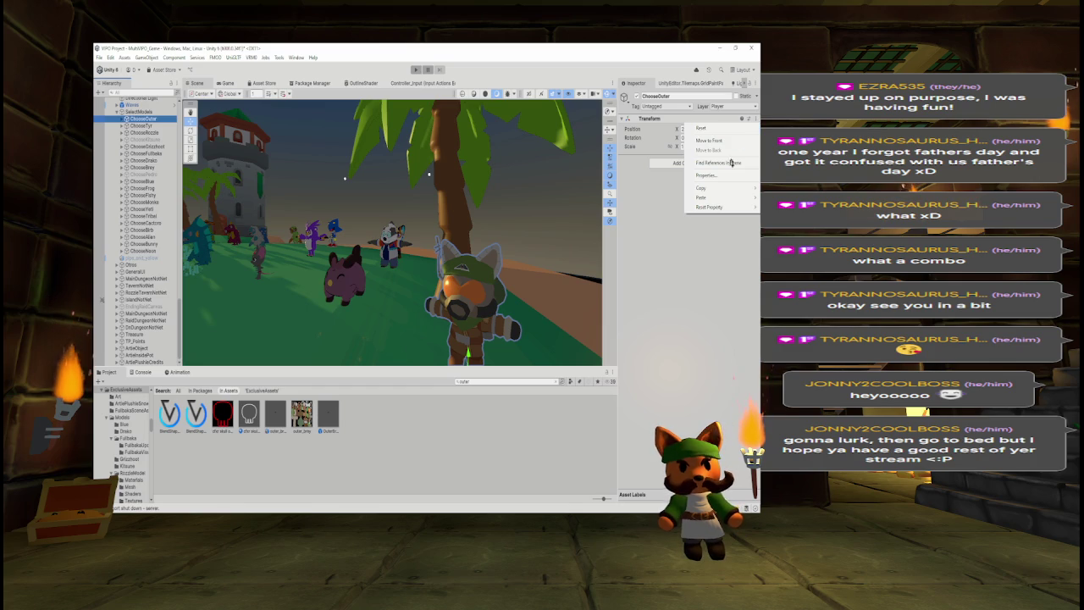
pyautogui.moveTo(709, 199)
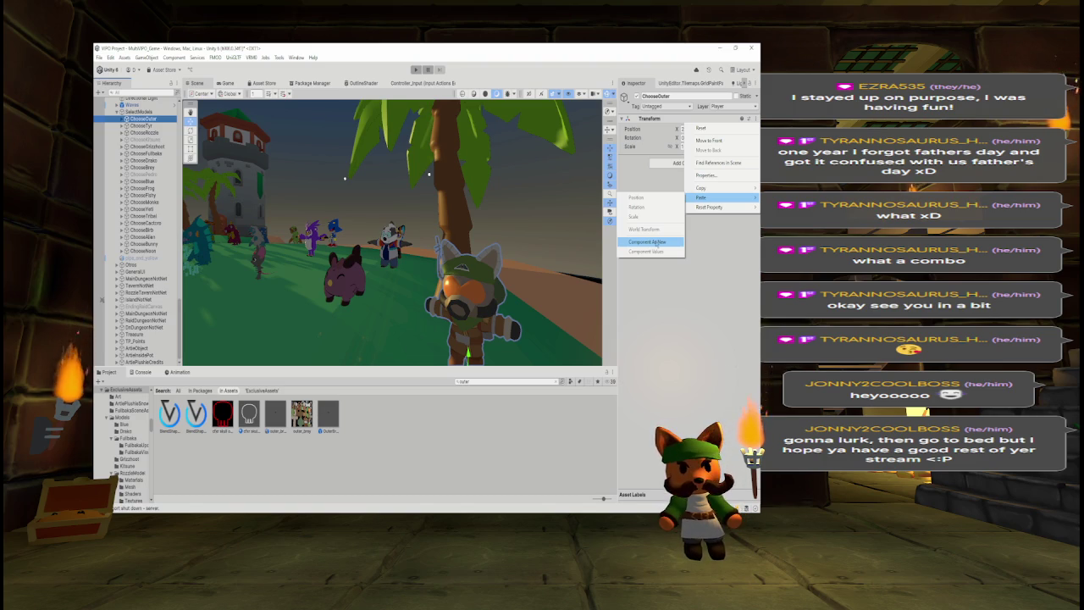
pyautogui.click(657, 243)
pyautogui.moveTo(474, 254)
pyautogui.mouseDown()
pyautogui.moveTo(438, 252)
pyautogui.moveTo(496, 246)
pyautogui.mouseUp()
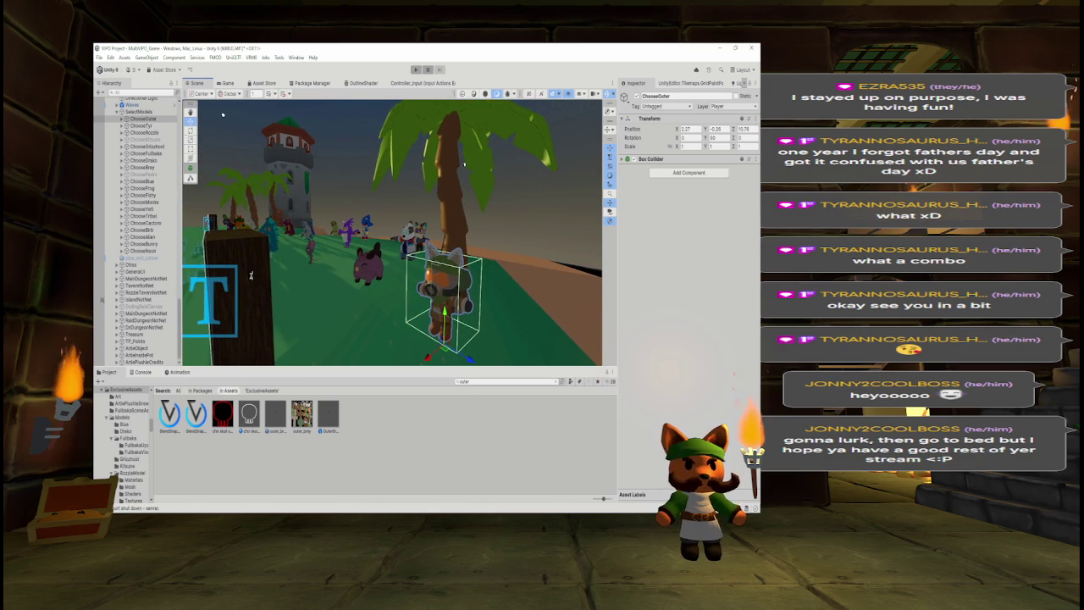
# Find the ChangeCharacterSize script in the Project search and open it in Visual Studio.
pyautogui.click(497, 382)
pyautogui.tripleClick(493, 381)
pyautogui.write('t:d')
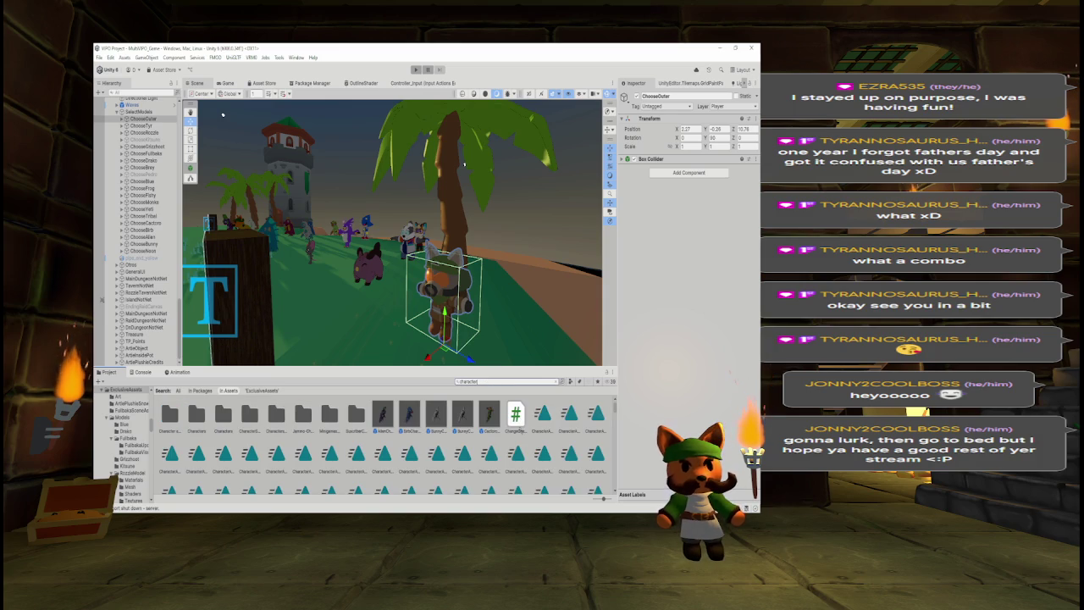
pyautogui.click(518, 424)
pyautogui.doubleClick(518, 424)
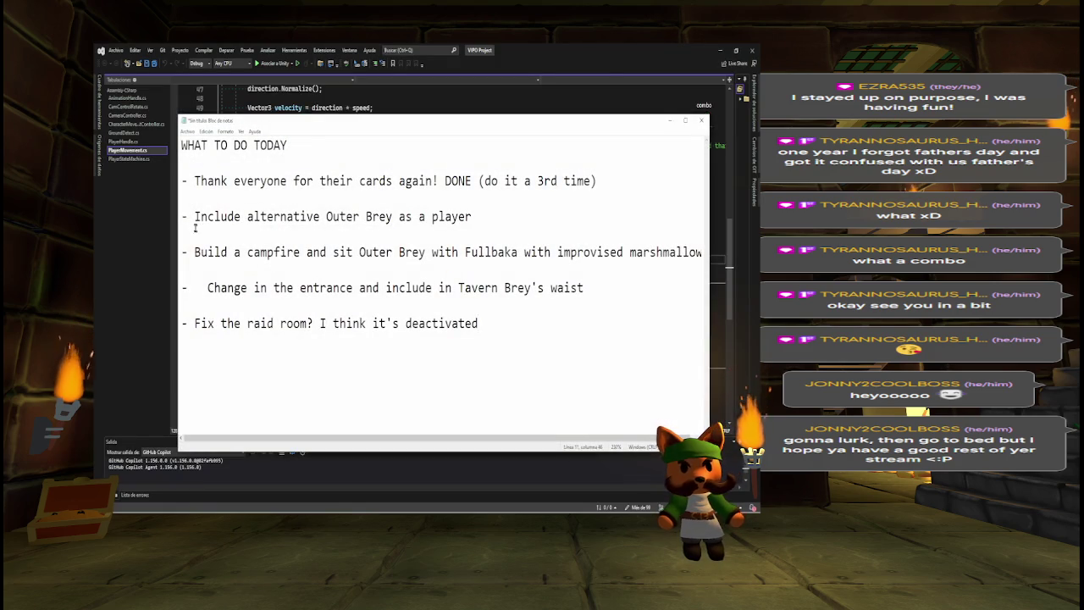
pyautogui.moveTo(194, 252); pyautogui.dragTo(421, 252)
# Open CharacterMovementController.cs and locate the ChooseAlien case in the character switch.
pyautogui.moveTo(458, 251); pyautogui.dragTo(591, 251)
pyautogui.click(670, 121)
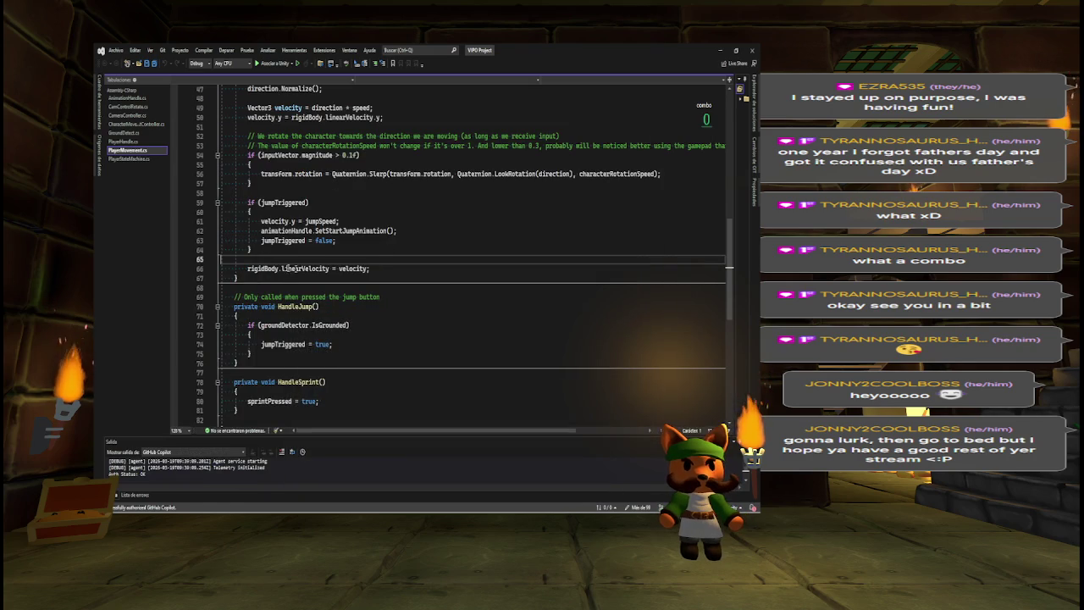
pyautogui.click(127, 135)
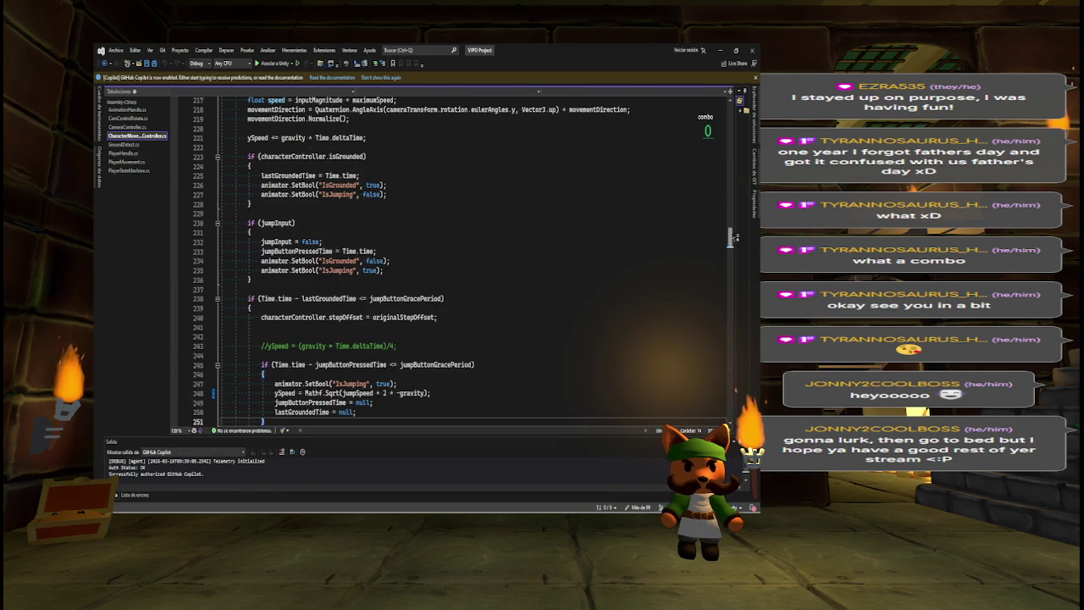
pyautogui.scroll(-15, 731, 237)
pyautogui.scroll(-20, 457, 262)
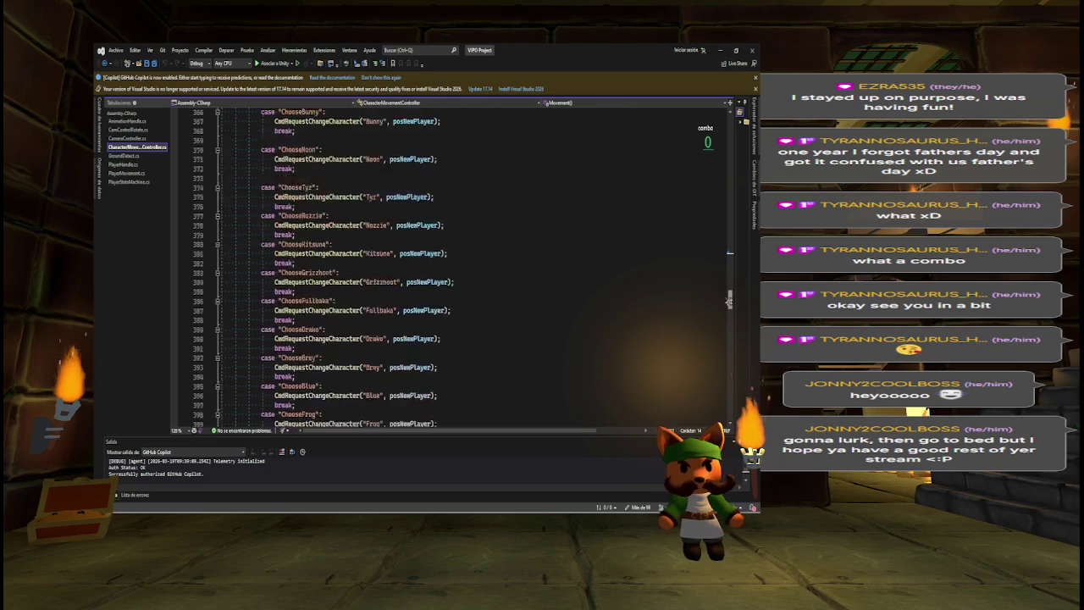
pyautogui.scroll(1, 375, 267)
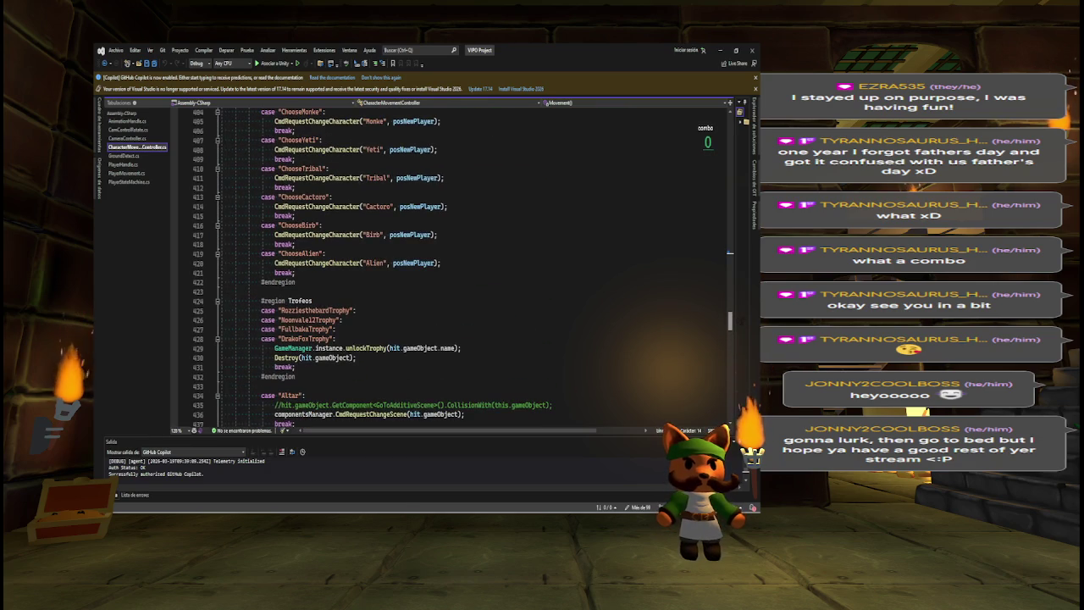
pyautogui.scroll(3, 375, 267)
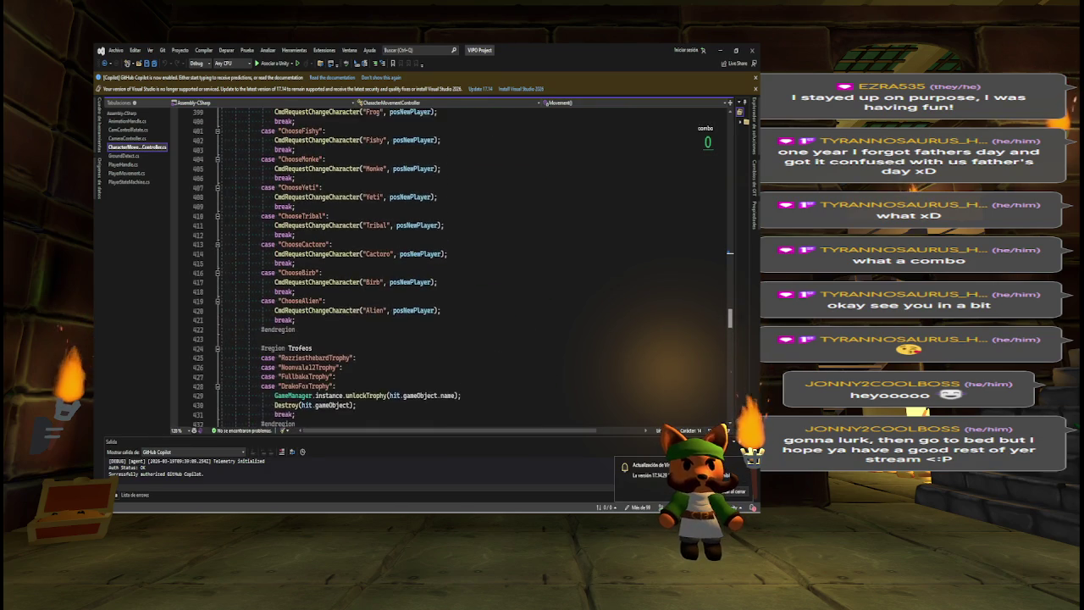
# Duplicate the ChooseAlien case as ChooseOuter, save the script, and return to Unity.
pyautogui.moveTo(295, 348); pyautogui.dragTo(261, 328)
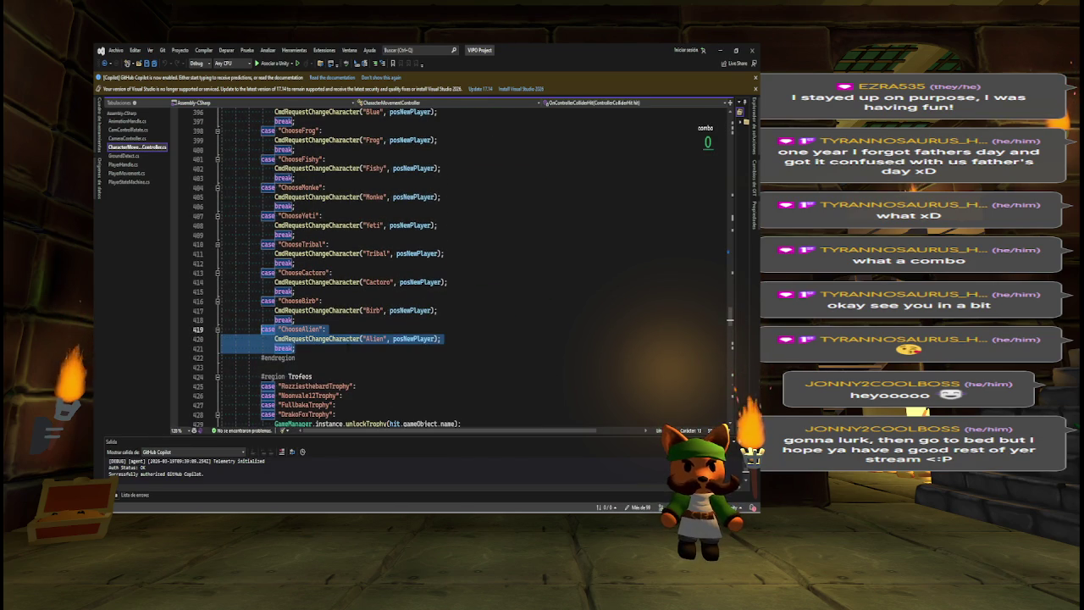
pyautogui.click(295, 348)
pyautogui.press('Return')
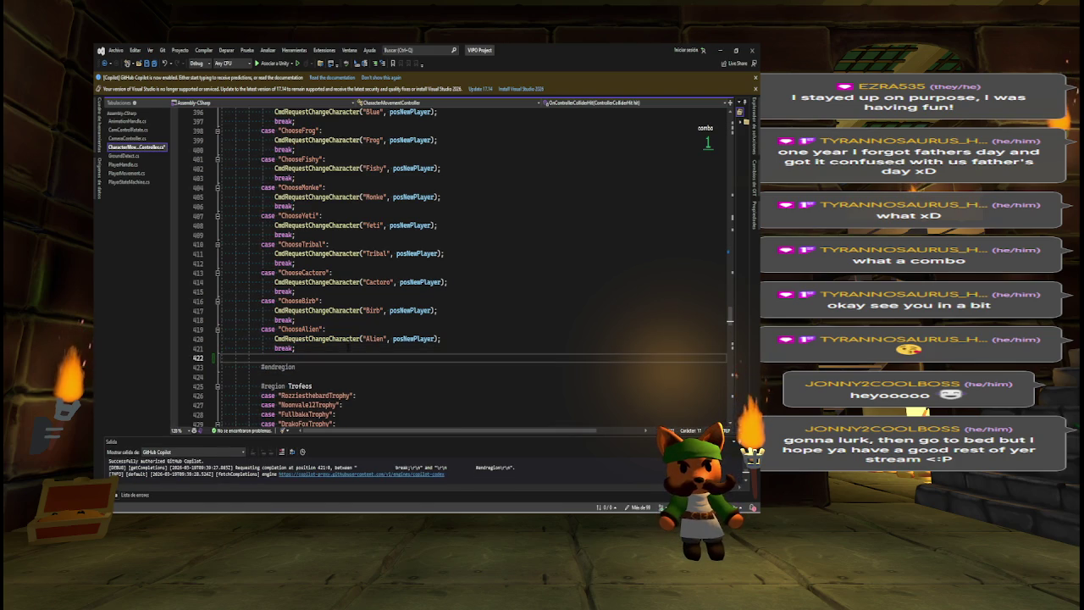
pyautogui.hotkey('ctrl', 'v')
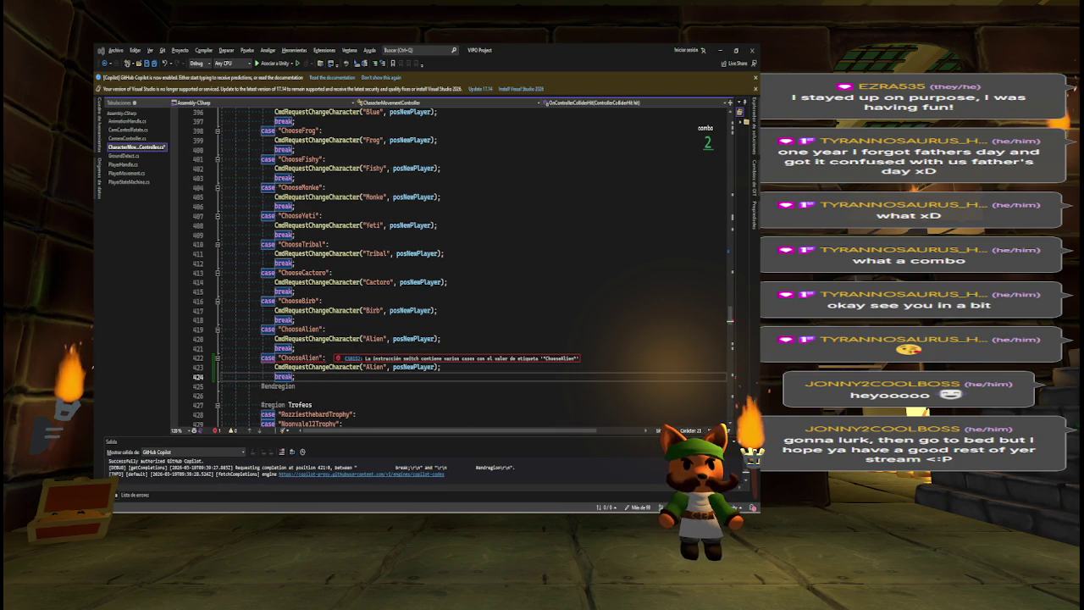
pyautogui.click(302, 358)
pyautogui.press('Delete')
pyautogui.press('Delete')
pyautogui.press('Delete')
pyautogui.write('Outer')
pyautogui.hotkey('ctrl', 's')
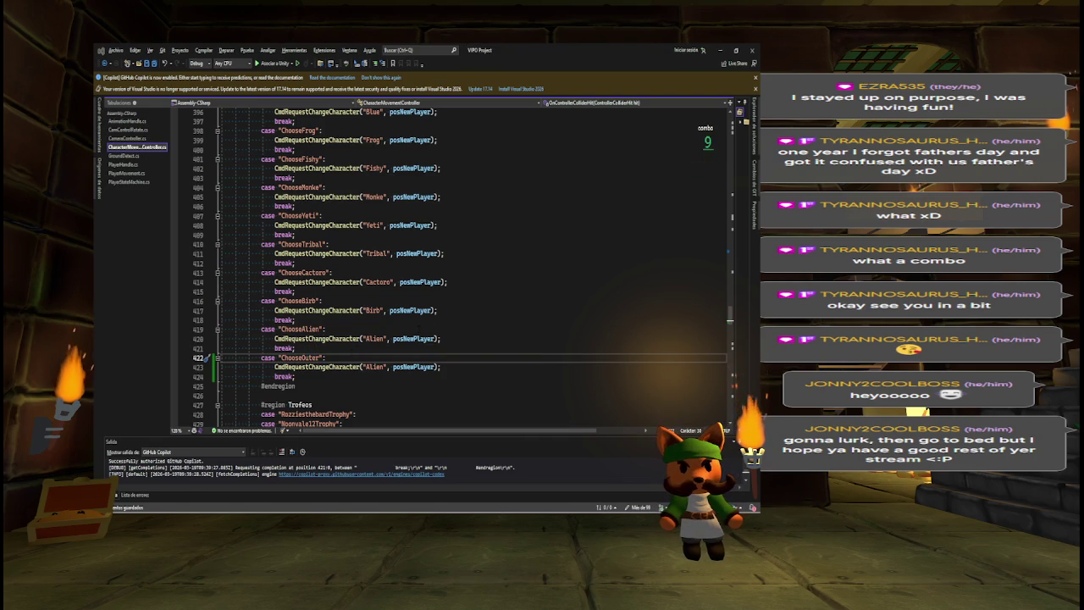
pyautogui.hotkey('alt', 'Tab')
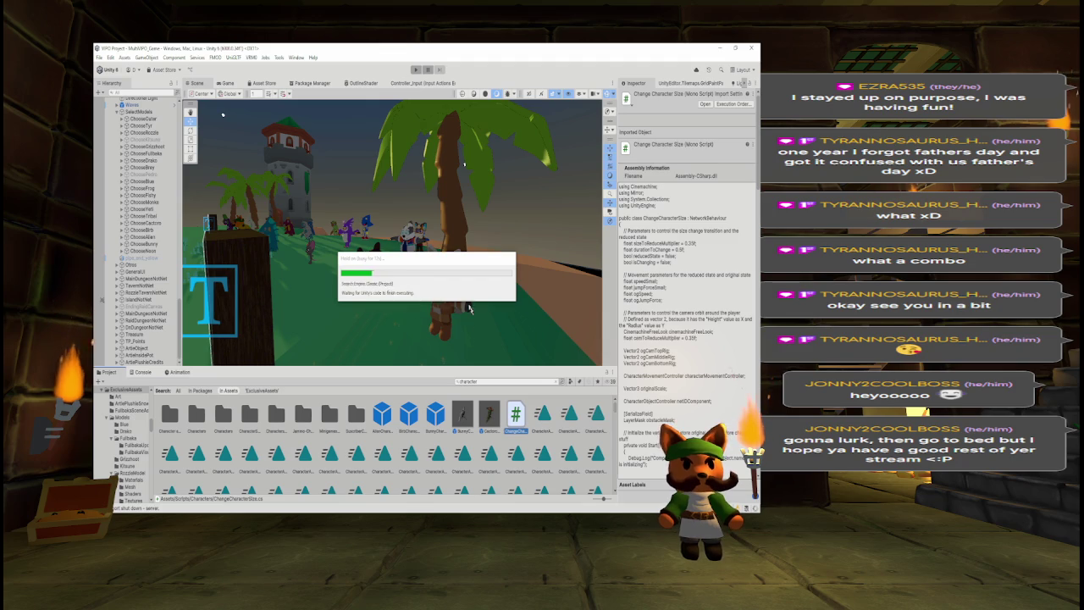
# Search 'menu' and open the MultiVPO_Menu scene.
pyautogui.click(491, 382)
pyautogui.write('menu')
pyautogui.doubleClick(196, 415)
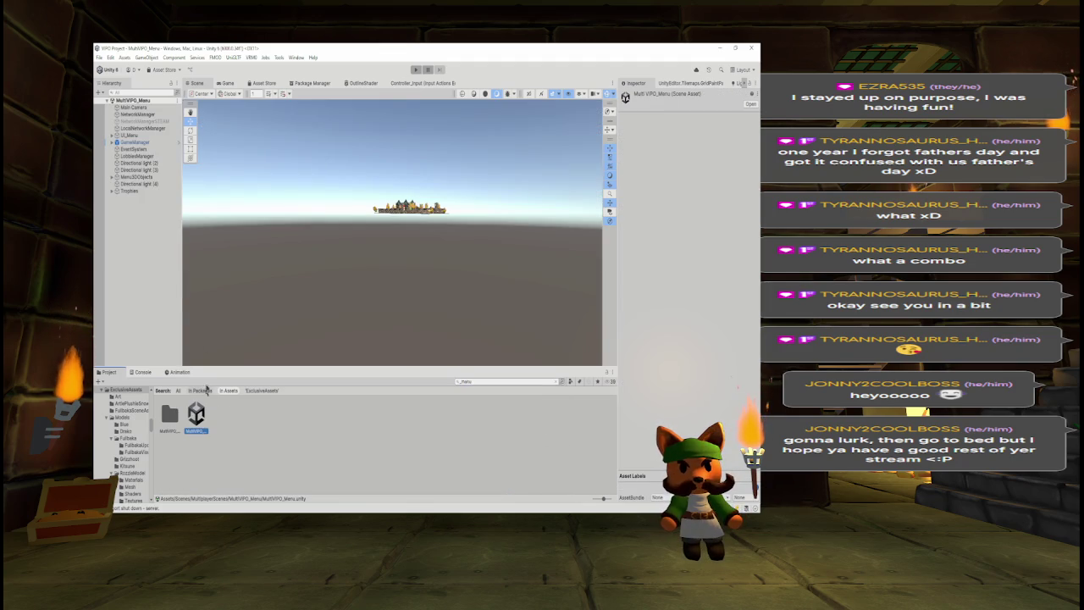
# Add a new GameManager Character List entry and assign the Outer Brey prefab to it.
pyautogui.click(136, 143)
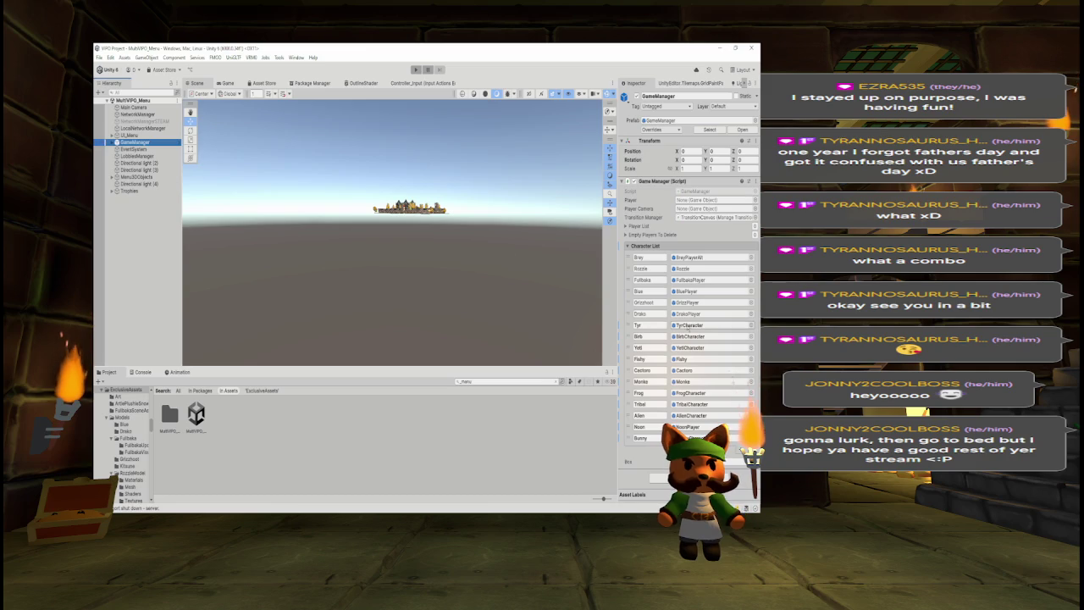
pyautogui.click(736, 450)
pyautogui.click(476, 382)
pyautogui.write('outer')
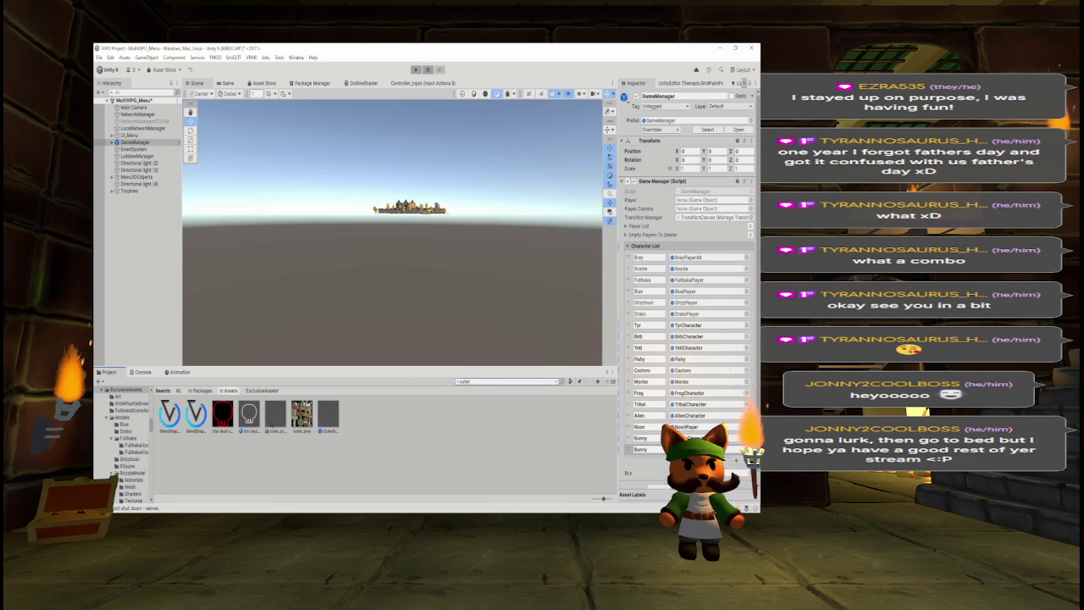
pyautogui.moveTo(328, 417)
pyautogui.mouseDown()
pyautogui.moveTo(619, 466)
pyautogui.moveTo(682, 450)
pyautogui.mouseUp()
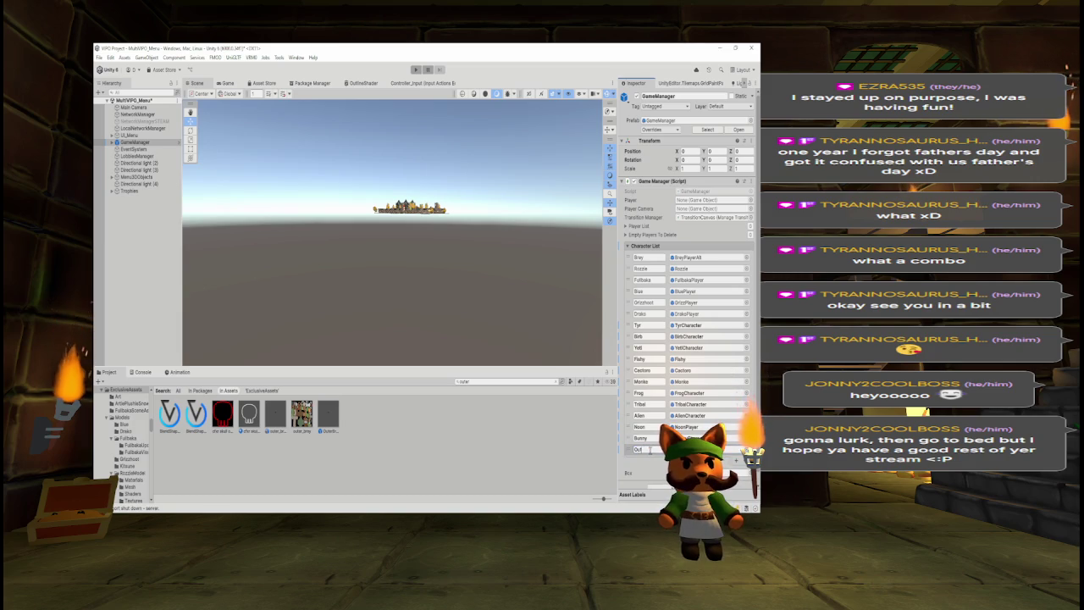
# Change the ChooseOuter case's CmdRequestChangeCharacter argument from Alien to Outer.
pyautogui.hotkey('alt', 'Tab')
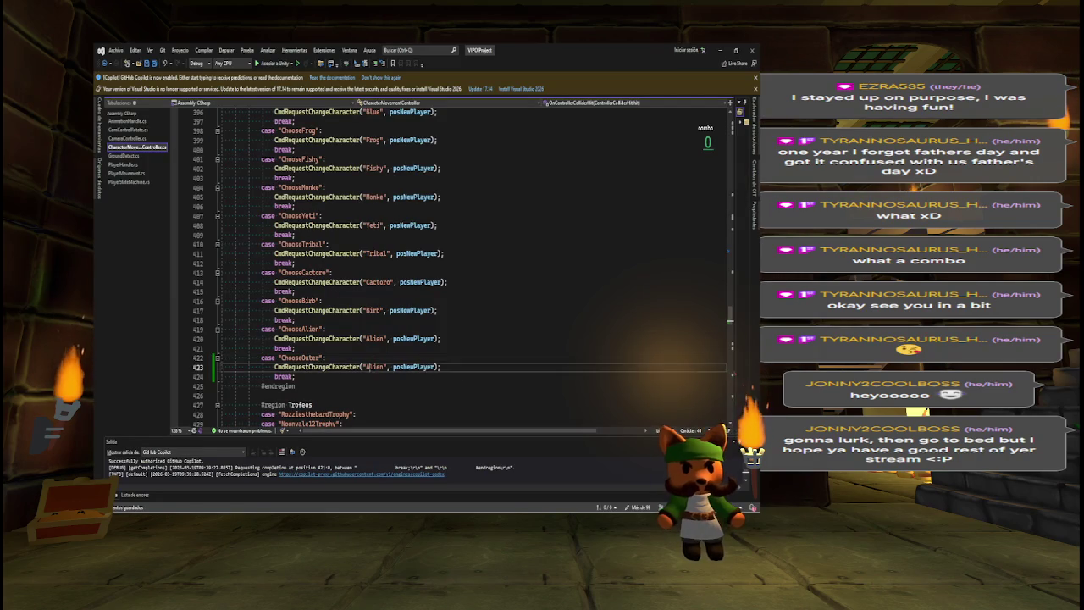
pyautogui.doubleClick(374, 367)
pyautogui.write('Outer')
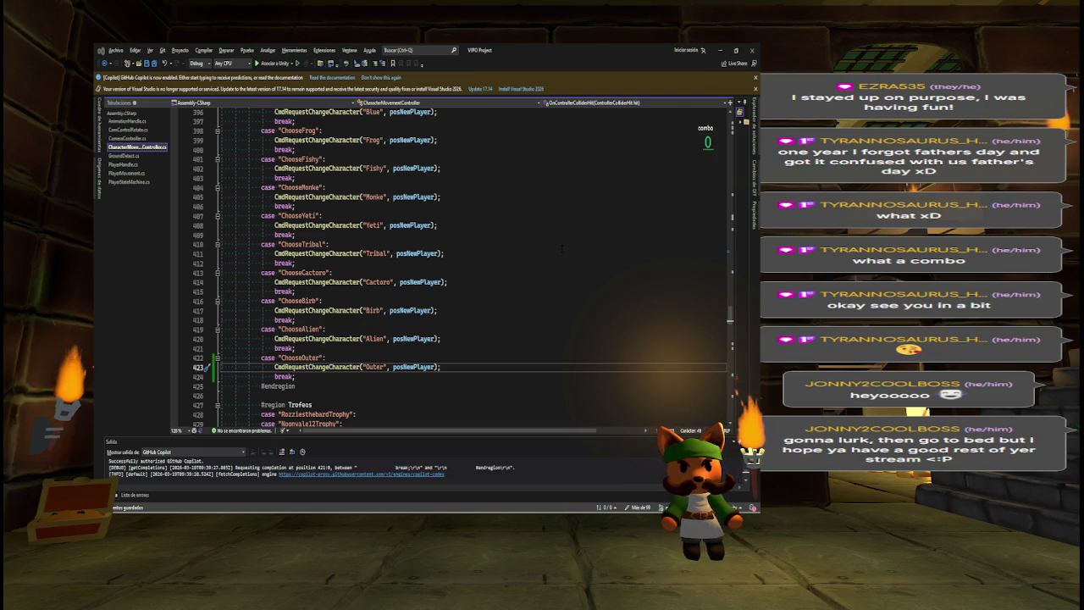
pyautogui.hotkey('alt', 'Tab')
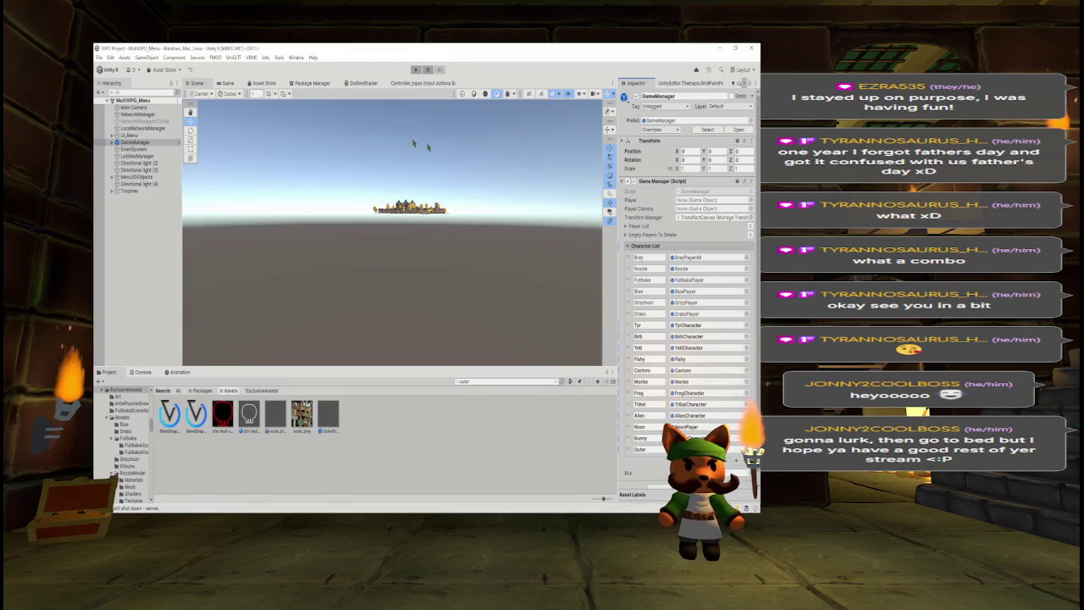
pyautogui.click(416, 70)
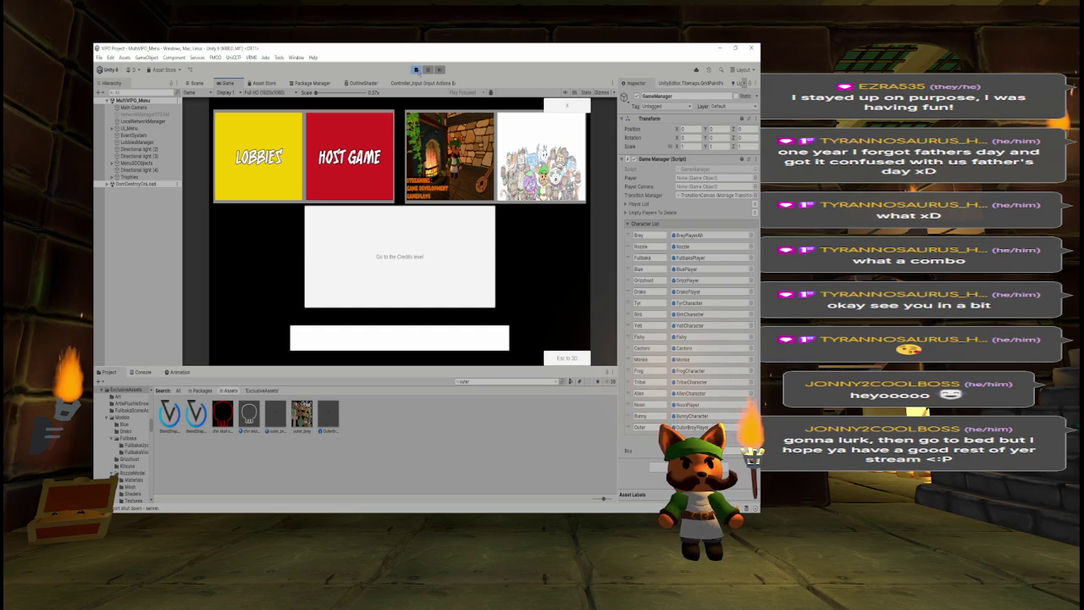
pyautogui.press('Return')
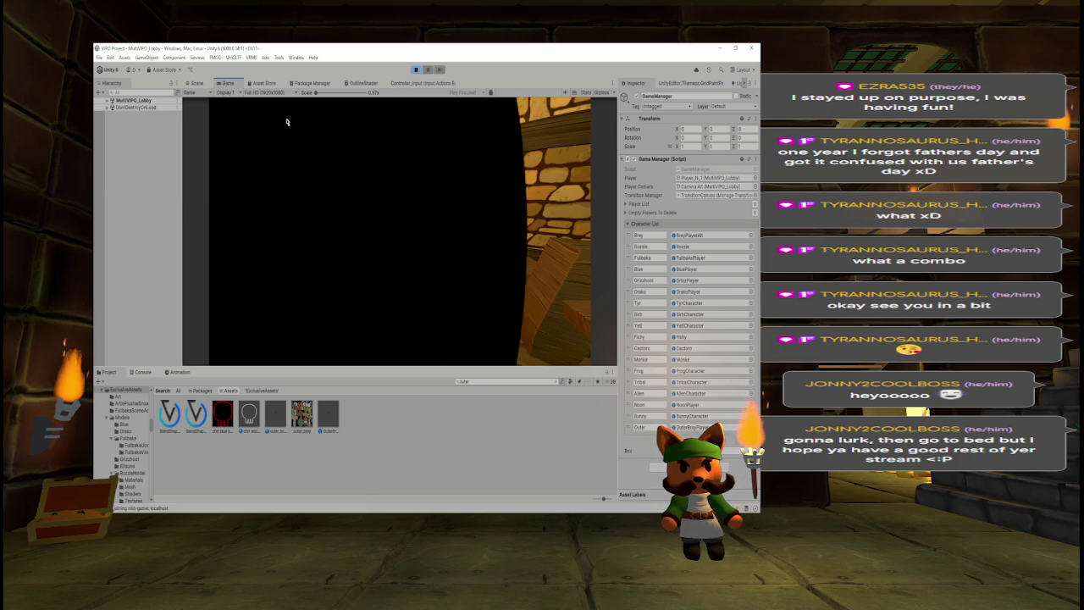
pyautogui.press('Return')
pyautogui.press('Return')
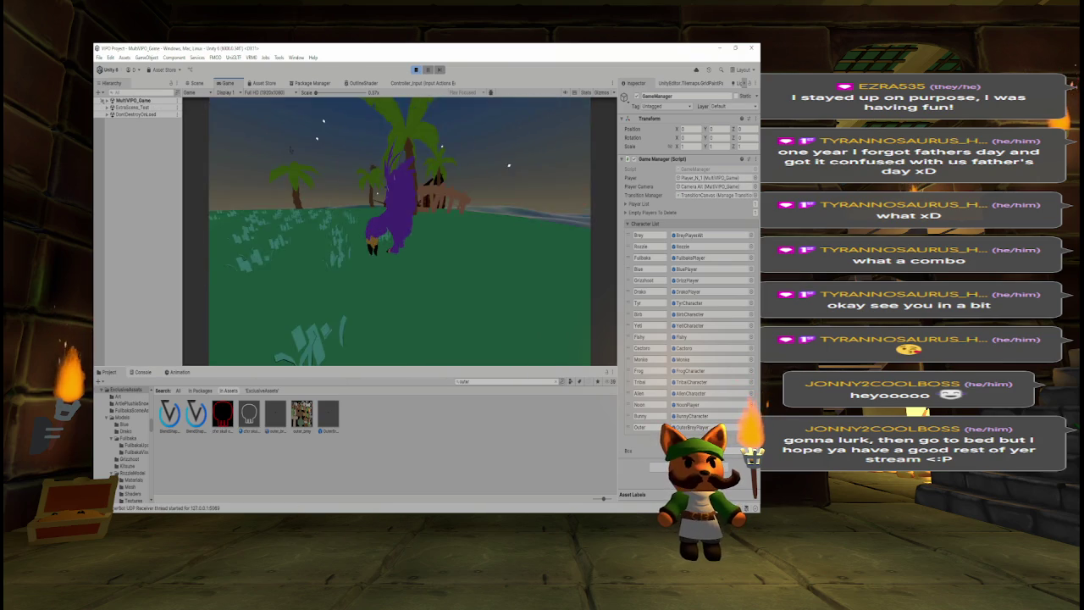
pyautogui.press('w')
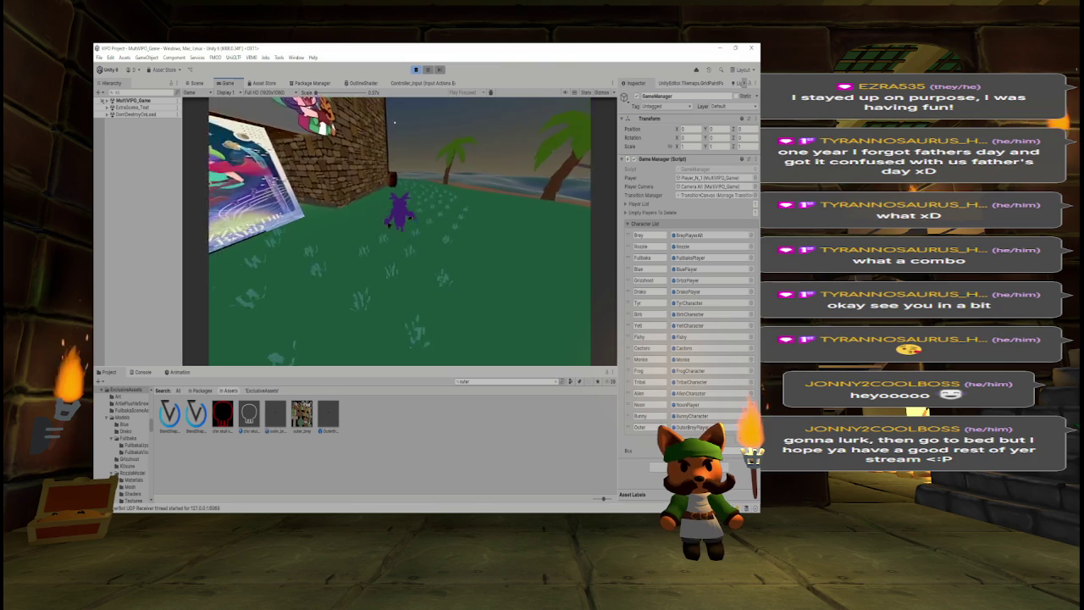
pyautogui.press('w')
pyautogui.press('w')
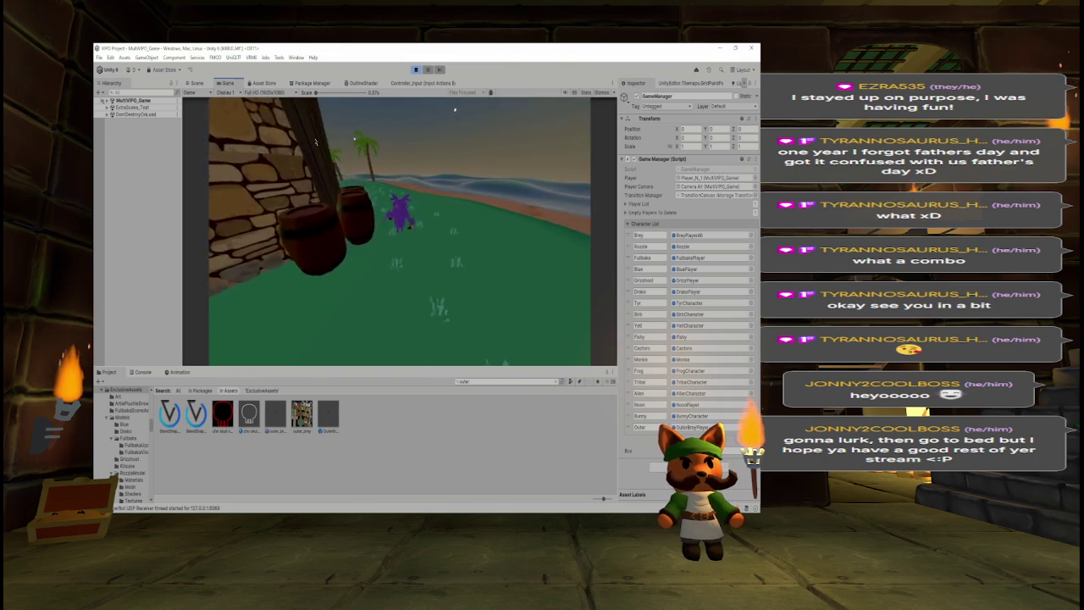
pyautogui.press('w')
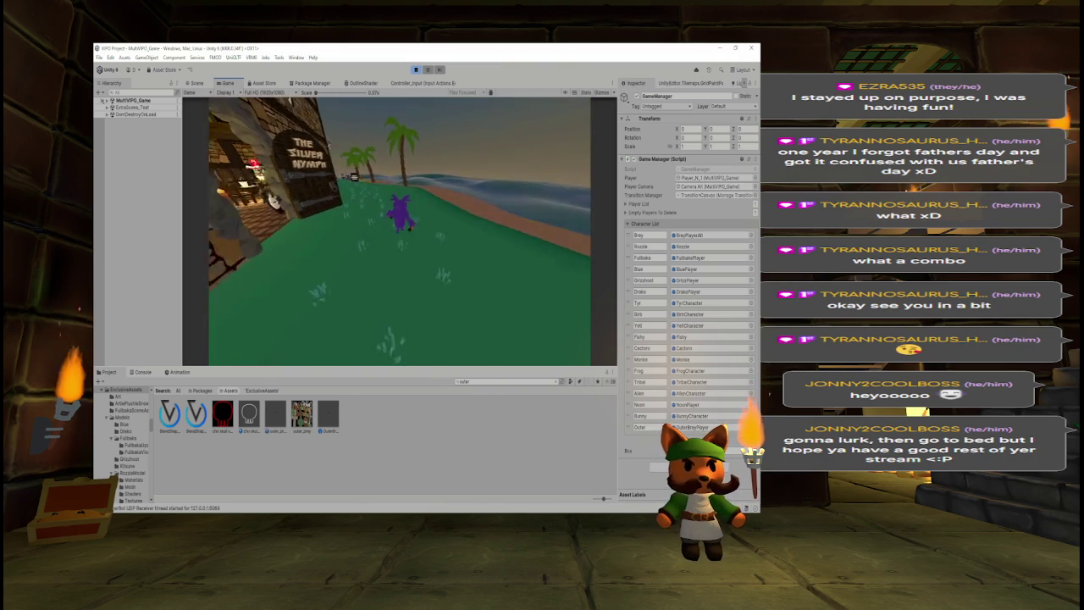
pyautogui.press('w')
pyautogui.press('w')
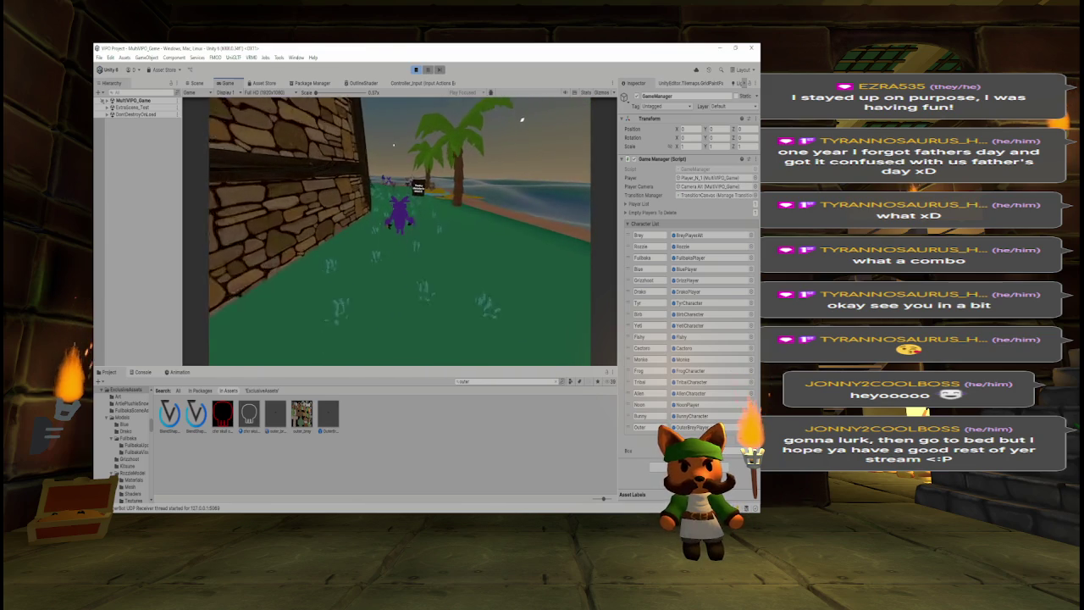
pyautogui.press('w')
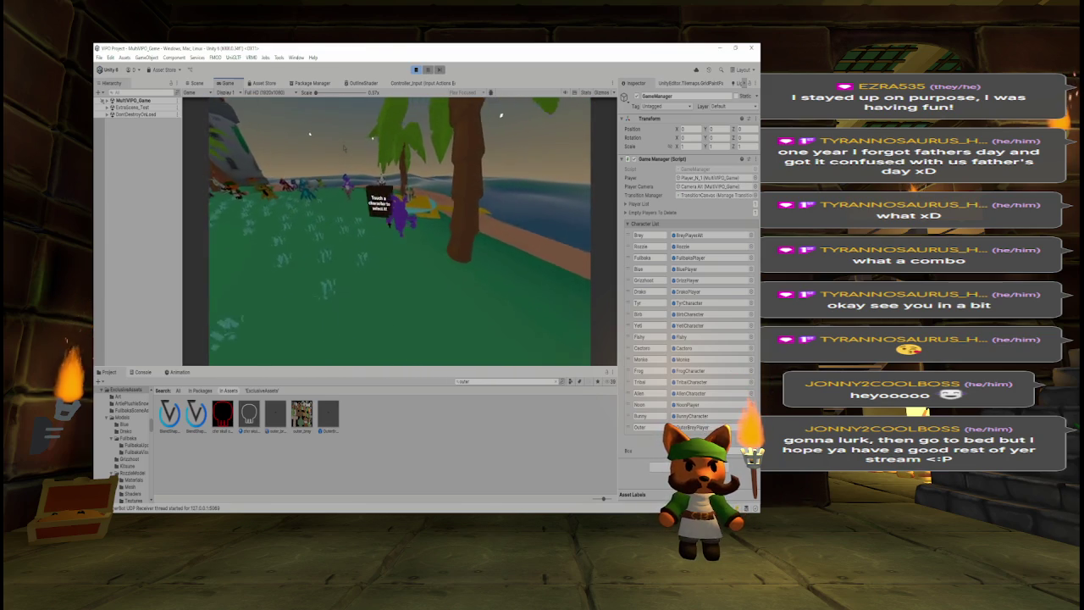
pyautogui.press('w')
pyautogui.press('s')
pyautogui.press('d')
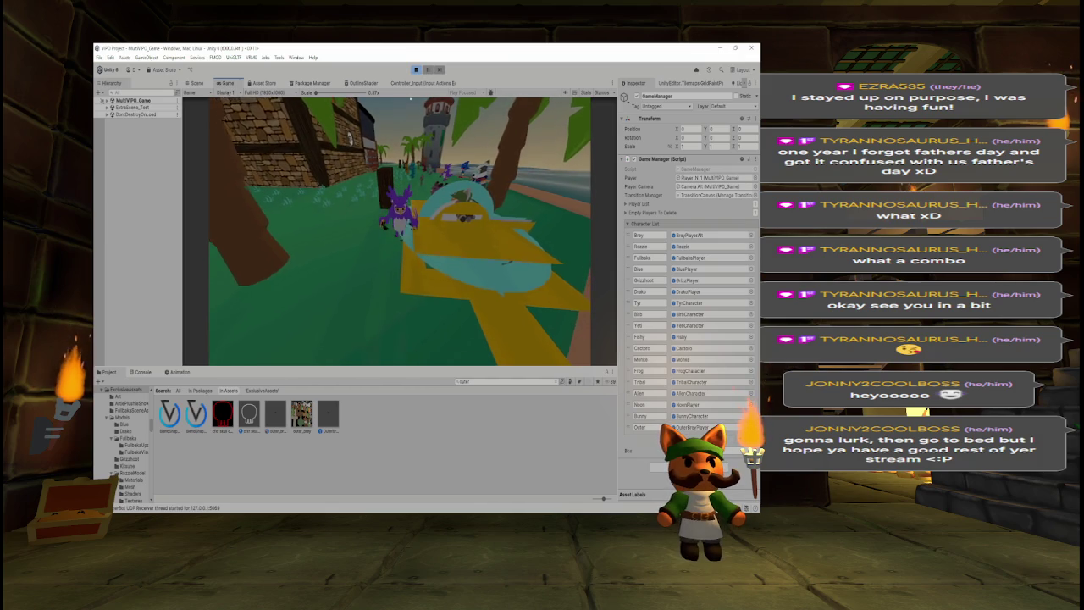
pyautogui.press('a')
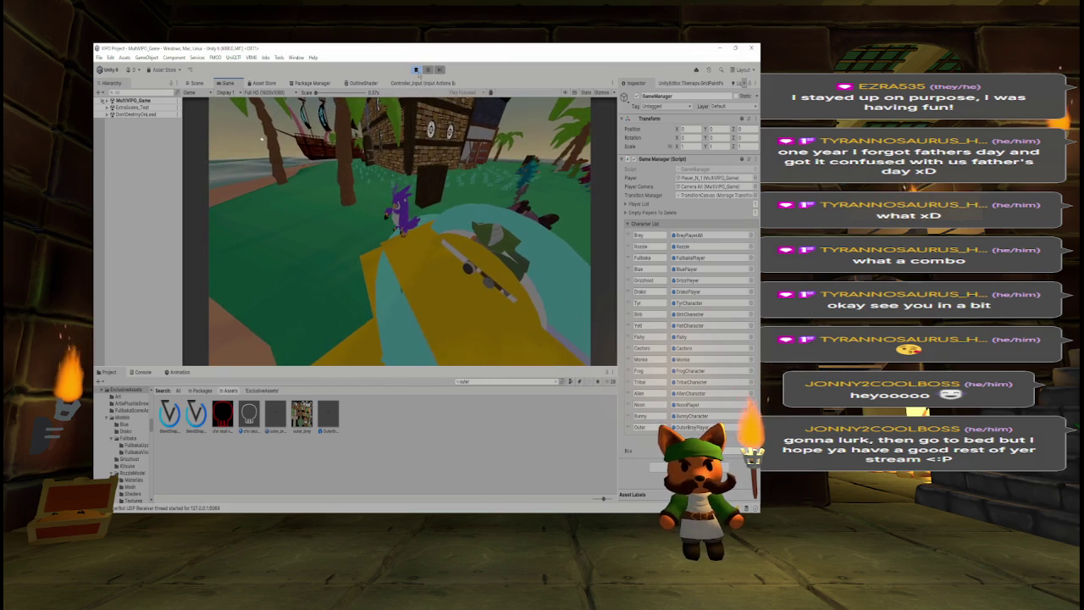
pyautogui.click(417, 70)
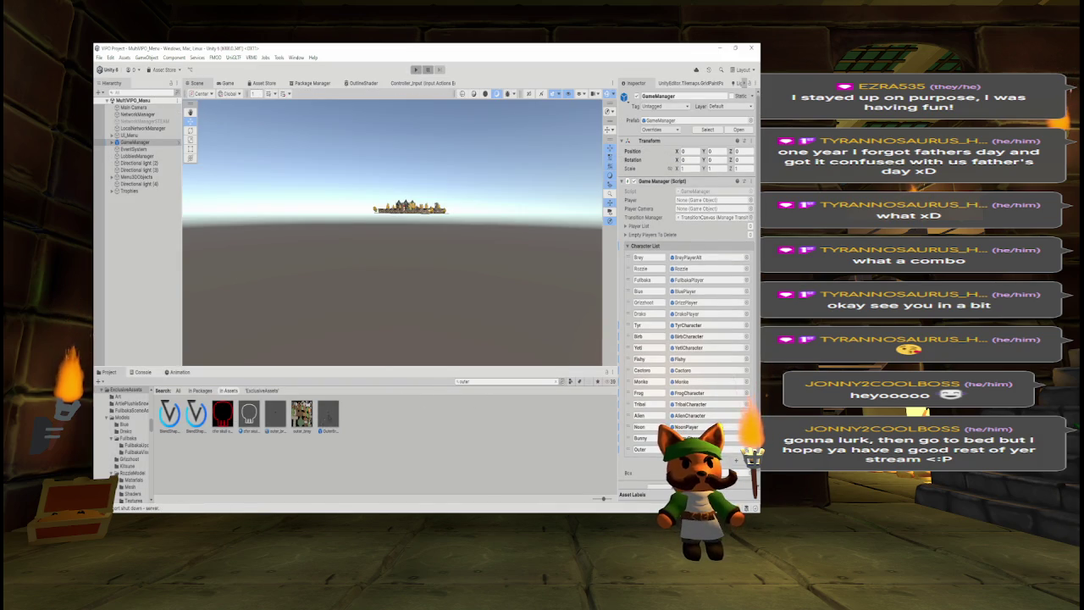
pyautogui.doubleClick(327, 413)
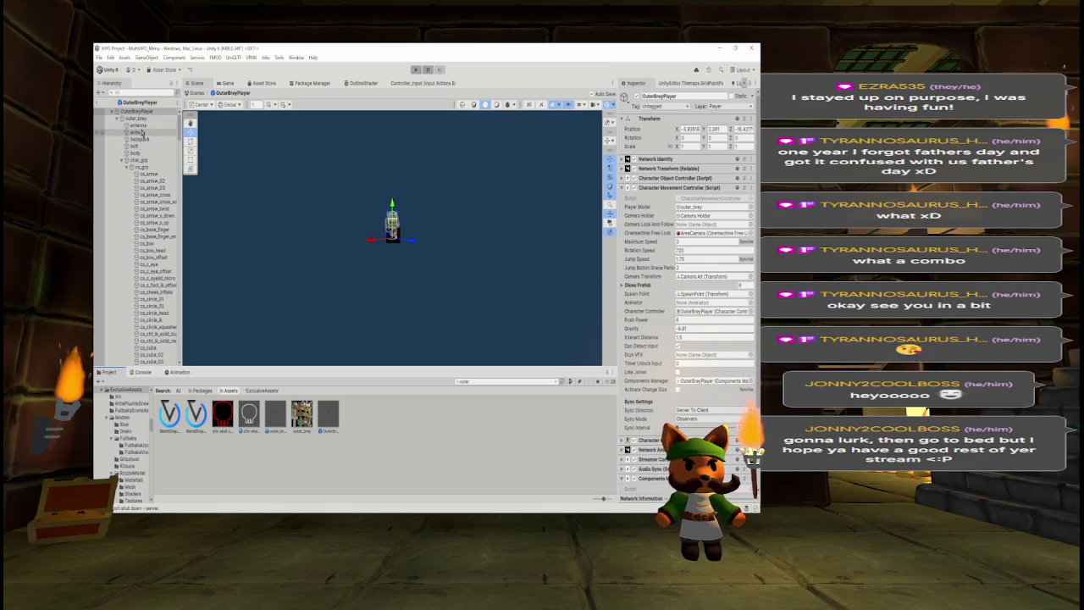
pyautogui.click(141, 126)
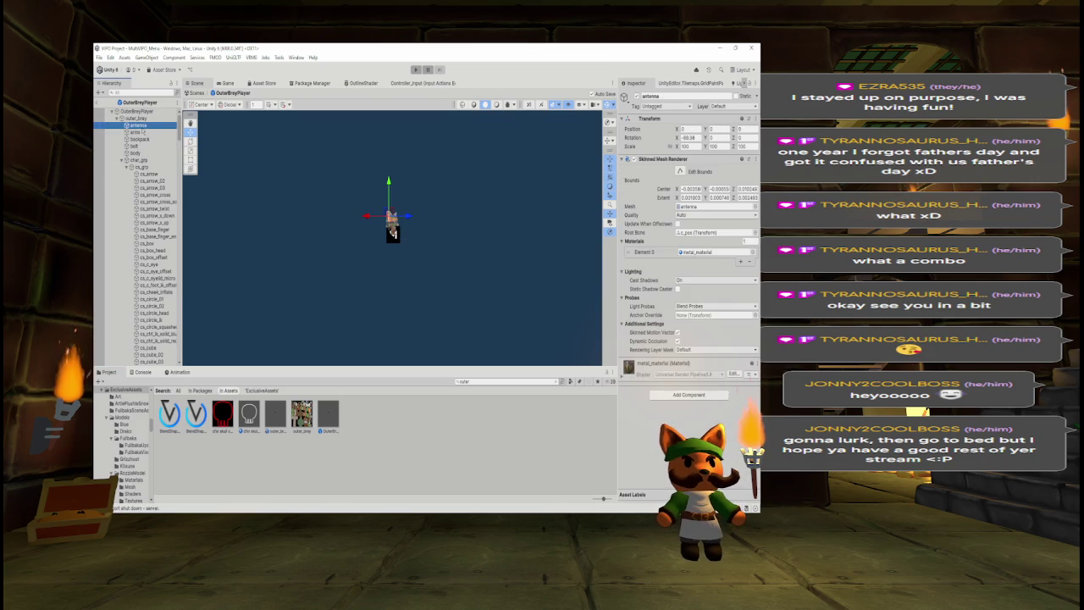
pyautogui.press('Down')
pyautogui.press('Down')
pyautogui.press('Down')
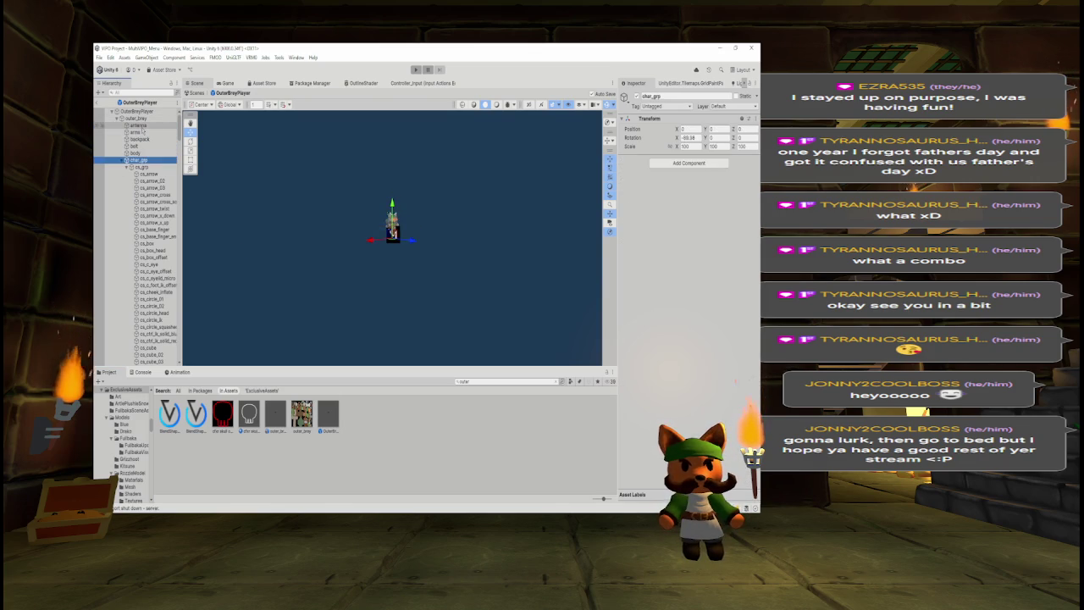
pyautogui.press('Down')
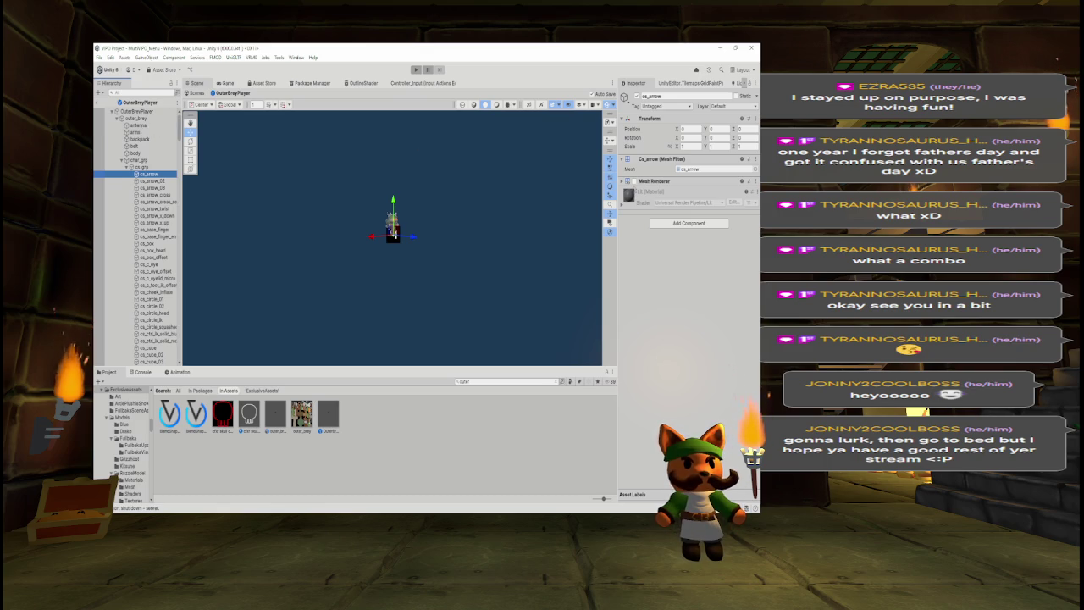
# Select the OuterBreyPlayer prefab's cs_ control shapes from cs_arrow through cs_yeux.
pyautogui.scroll(10, 433, 235)
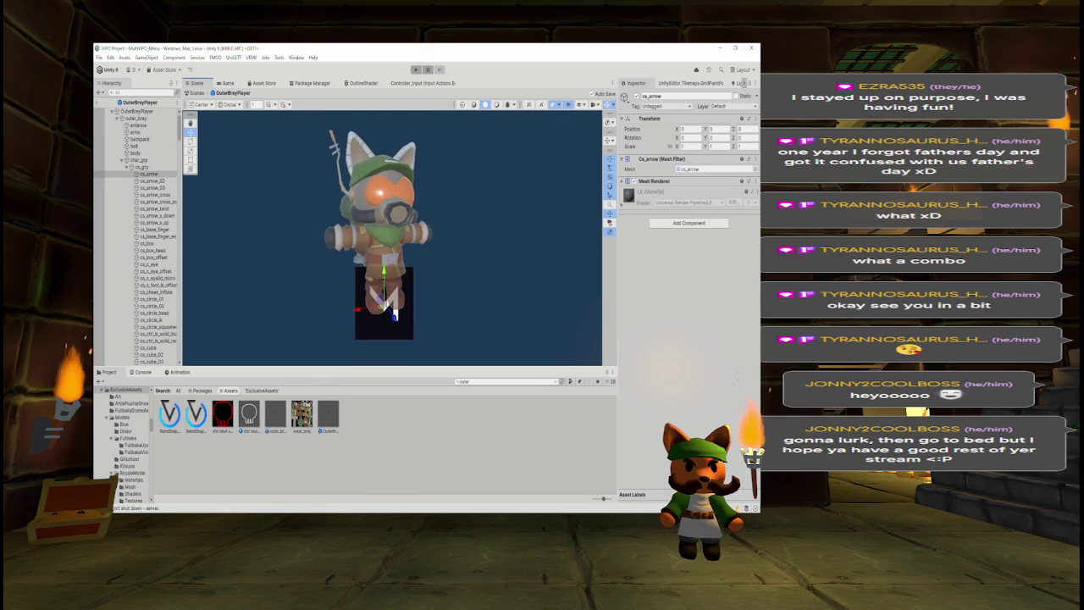
pyautogui.moveTo(441, 216)
pyautogui.mouseDown()
pyautogui.moveTo(467, 207)
pyautogui.moveTo(399, 212)
pyautogui.moveTo(431, 213)
pyautogui.mouseUp()
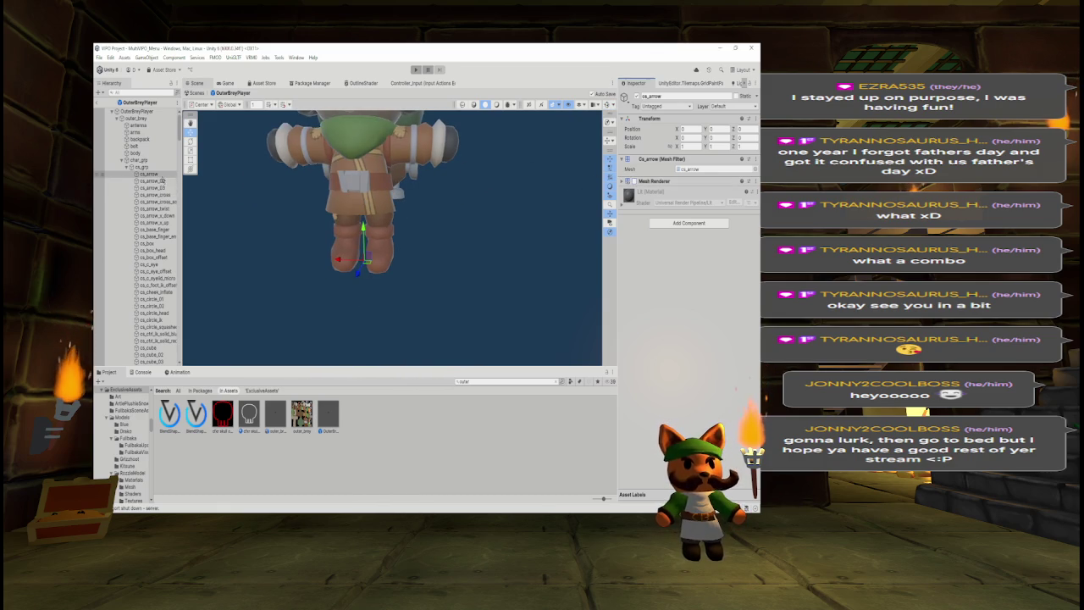
pyautogui.keyDown('shift'); pyautogui.click(157, 340); pyautogui.keyUp('shift')
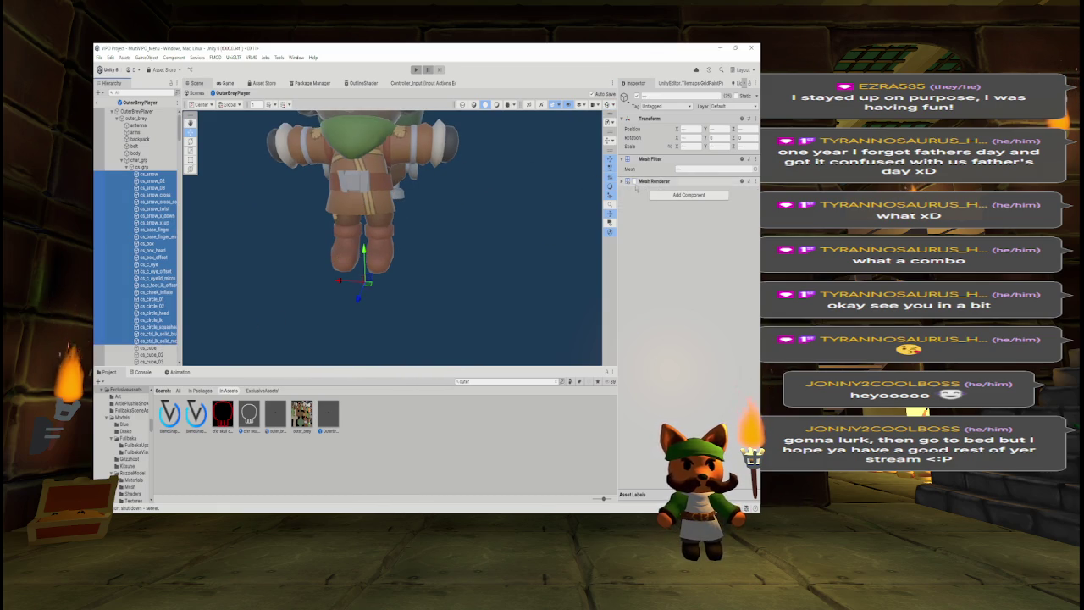
pyautogui.click(474, 241)
pyautogui.moveTo(460, 232)
pyautogui.mouseDown()
pyautogui.moveTo(449, 261)
pyautogui.moveTo(282, 280)
pyautogui.moveTo(305, 240)
pyautogui.moveTo(507, 256)
pyautogui.moveTo(369, 251)
pyautogui.moveTo(460, 251)
pyautogui.mouseUp()
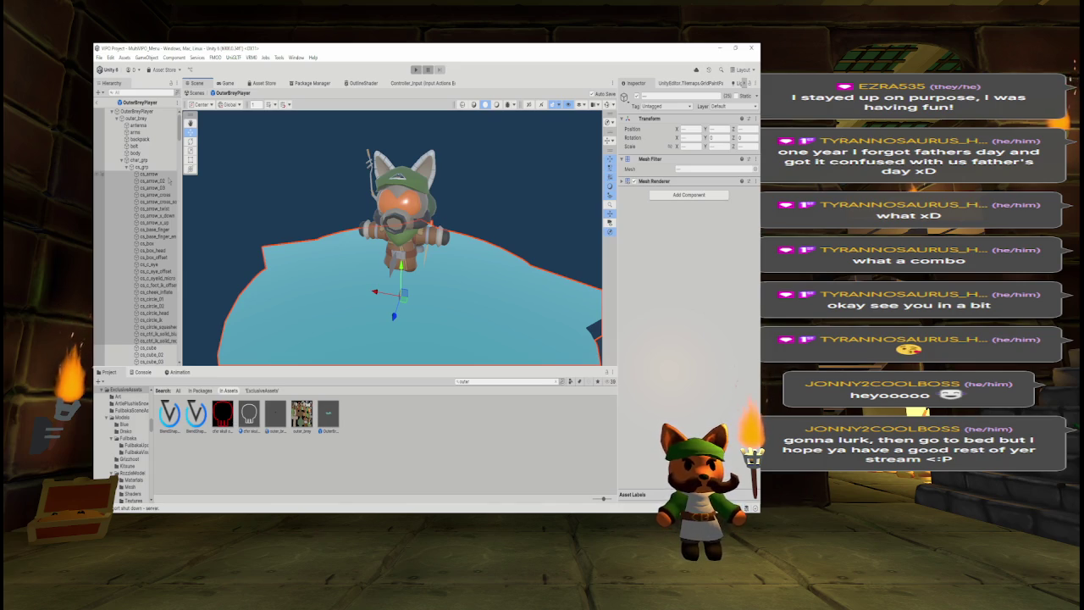
pyautogui.scroll(-15, 144, 237)
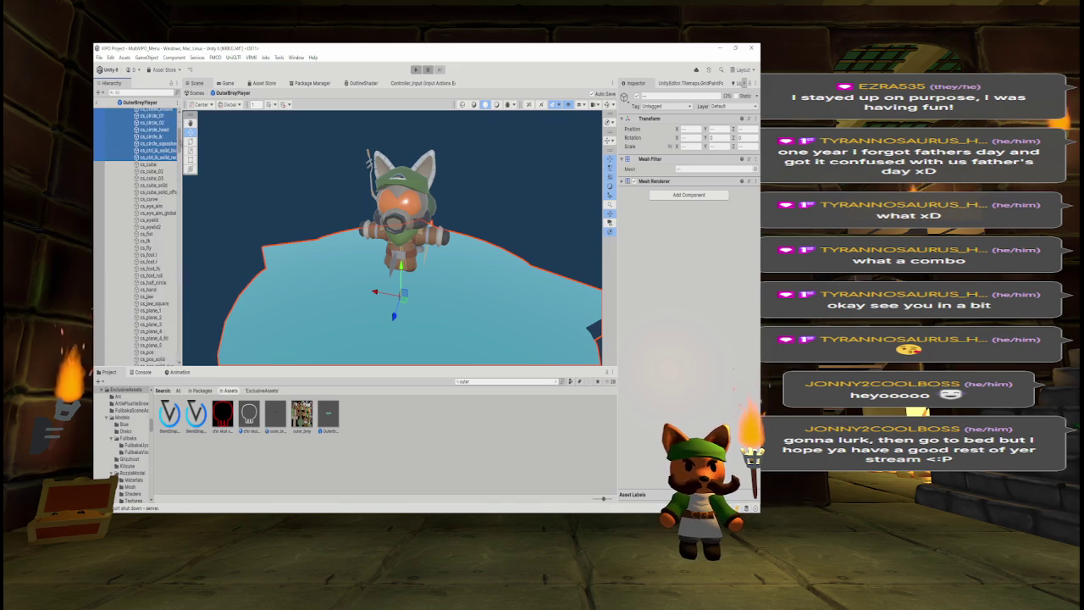
pyautogui.scroll(-5, 144, 238)
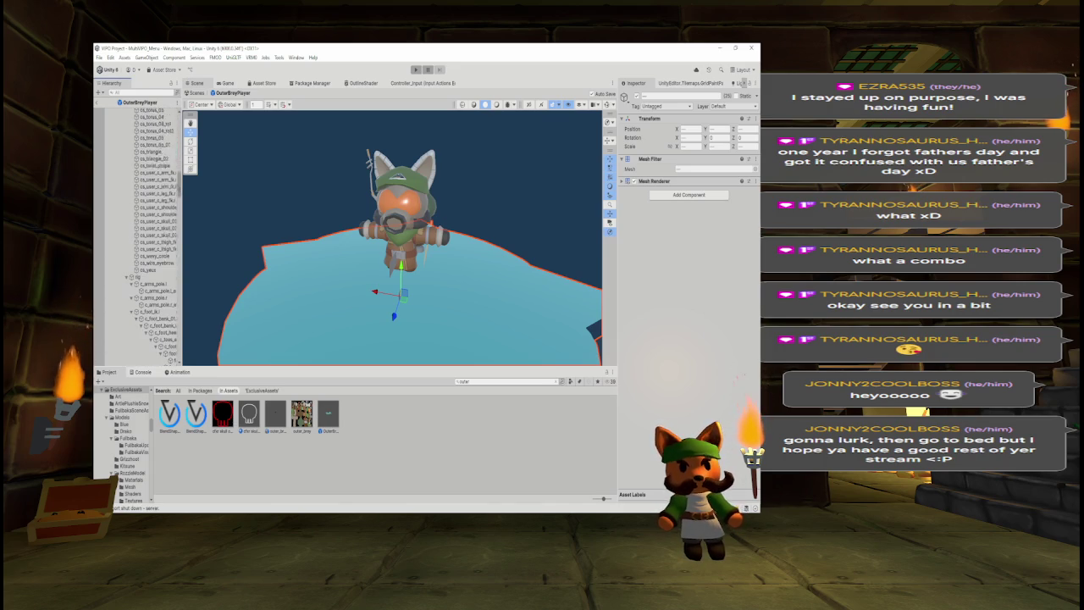
pyautogui.keyDown('shift'); pyautogui.click(144, 258); pyautogui.keyUp('shift')
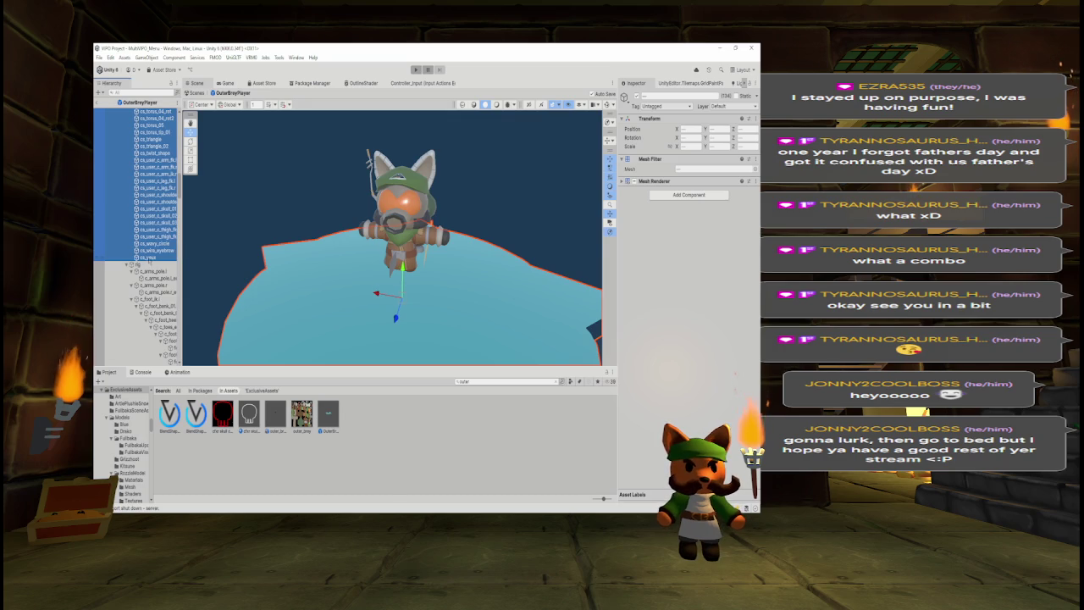
# Remove the Mesh Renderer from the selected shapes and exit prefab mode to MultiVPO_Menu.
pyautogui.click(756, 181)
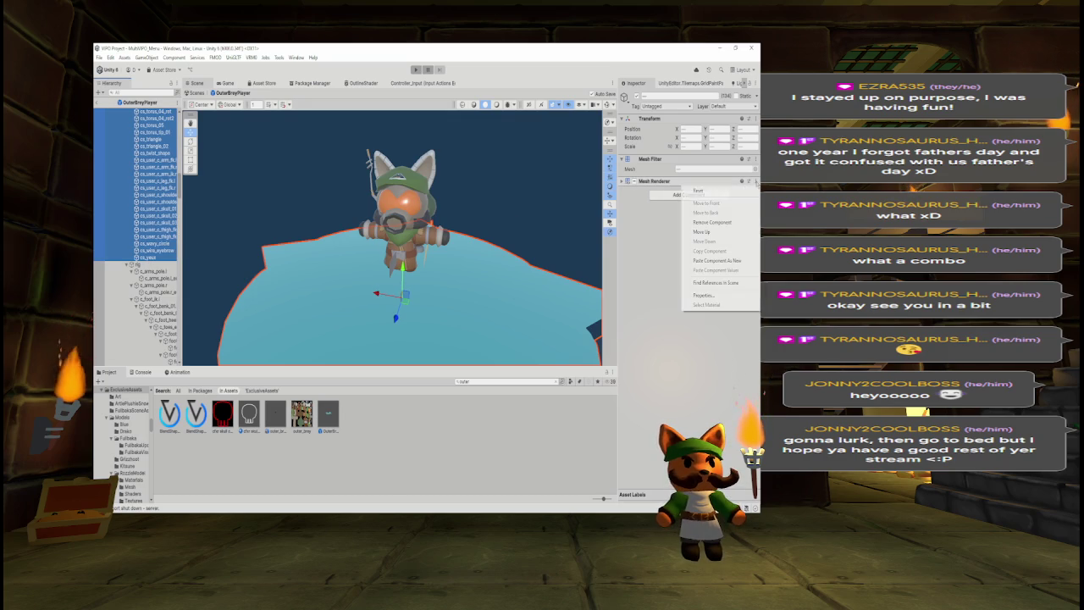
pyautogui.click(712, 222)
pyautogui.moveTo(474, 241); pyautogui.dragTo(192, 188)
pyautogui.click(119, 102)
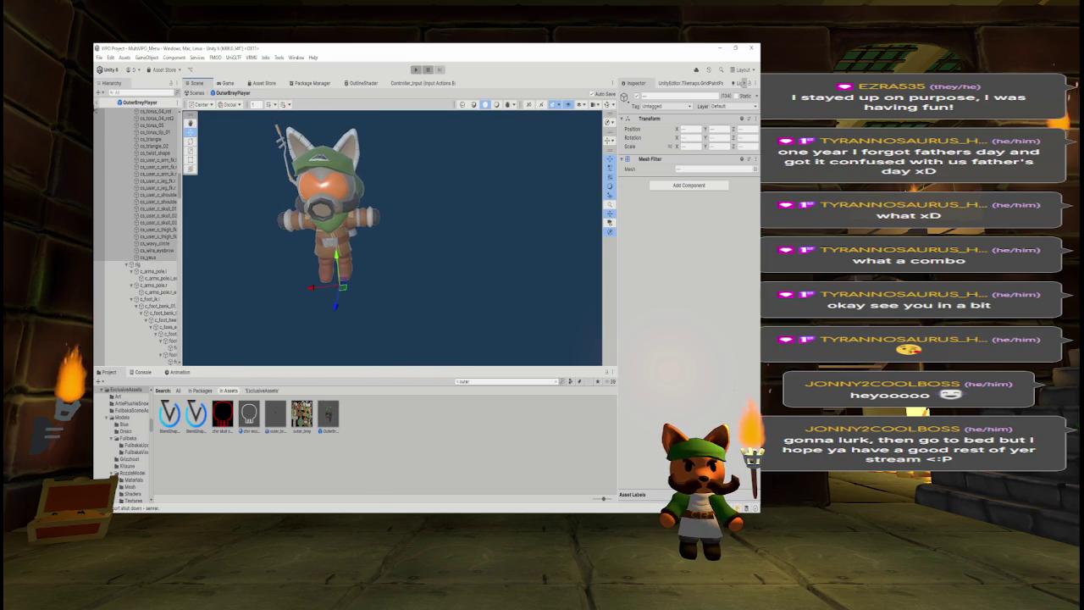
pyautogui.click(511, 381)
pyautogui.write('menu')
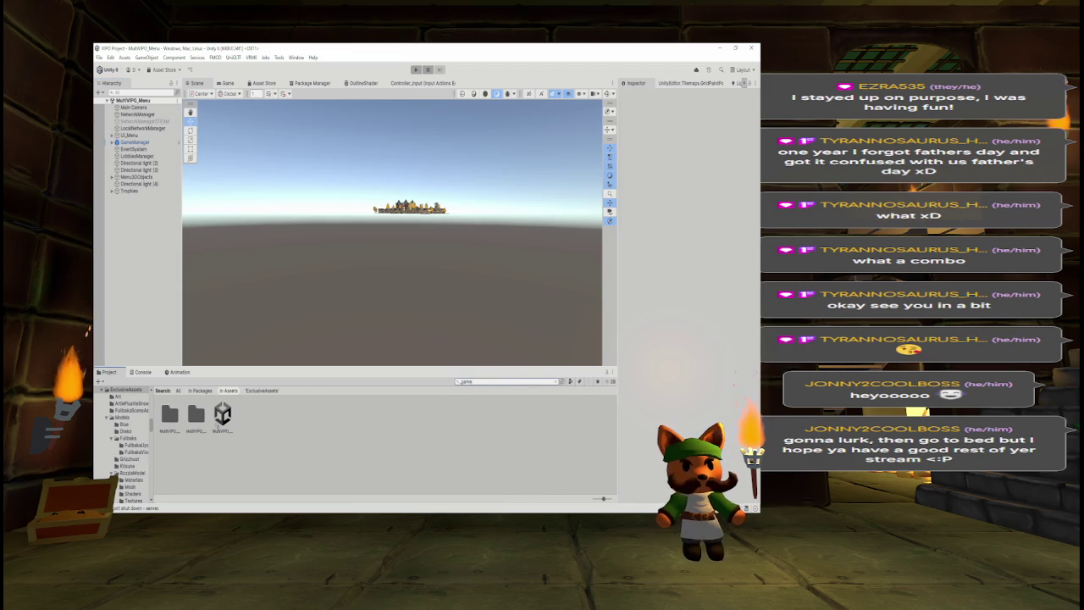
# Open the MultiVPO_Game scene and expand outer_brey's char_grp and cs_grp in the Hierarchy.
pyautogui.click(227, 428)
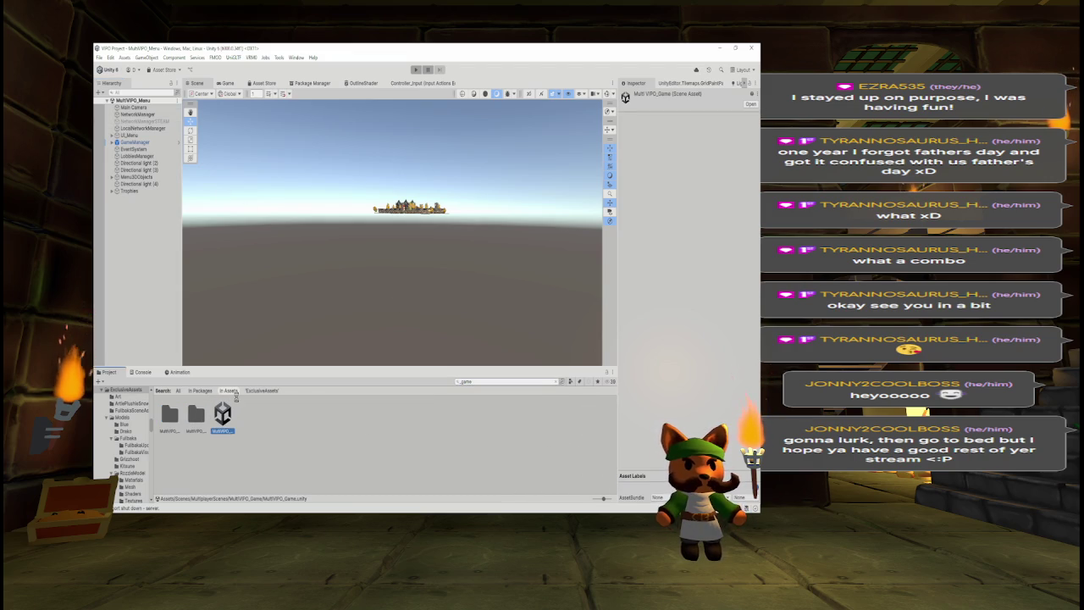
pyautogui.doubleClick(227, 412)
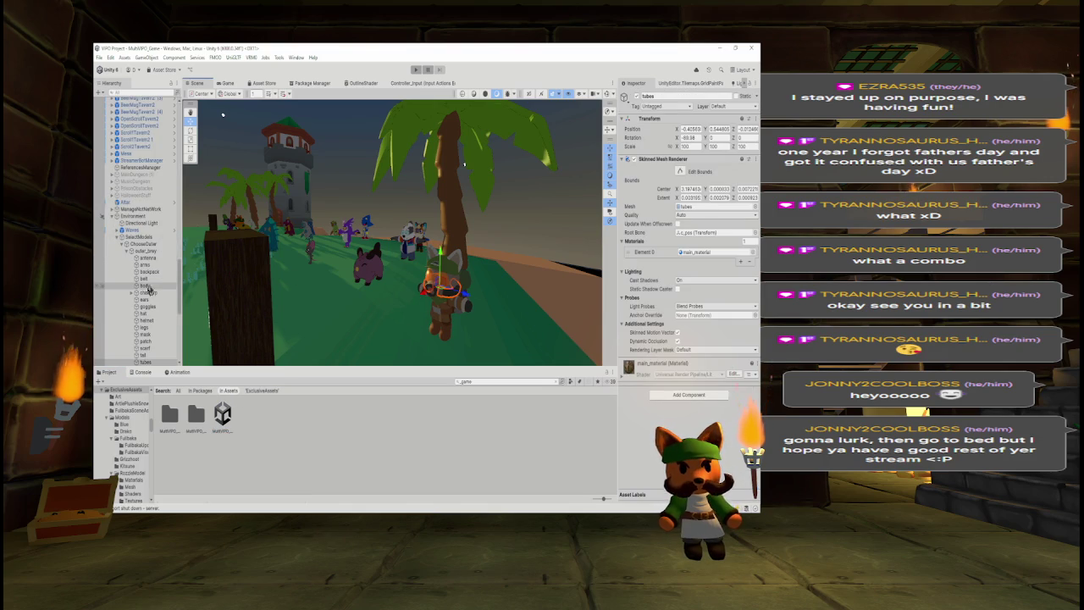
pyautogui.click(131, 292)
pyautogui.scroll(-3, 140, 254)
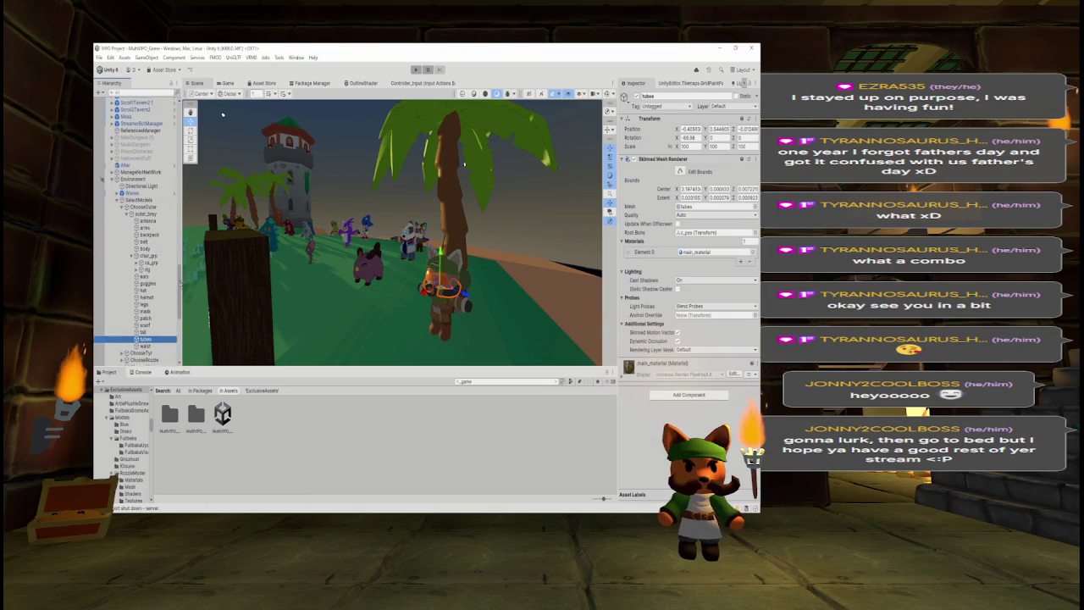
pyautogui.click(138, 259)
# Select every cs_ control shape from cs_arrow down and remove their Mesh Renderer components.
pyautogui.click(157, 267)
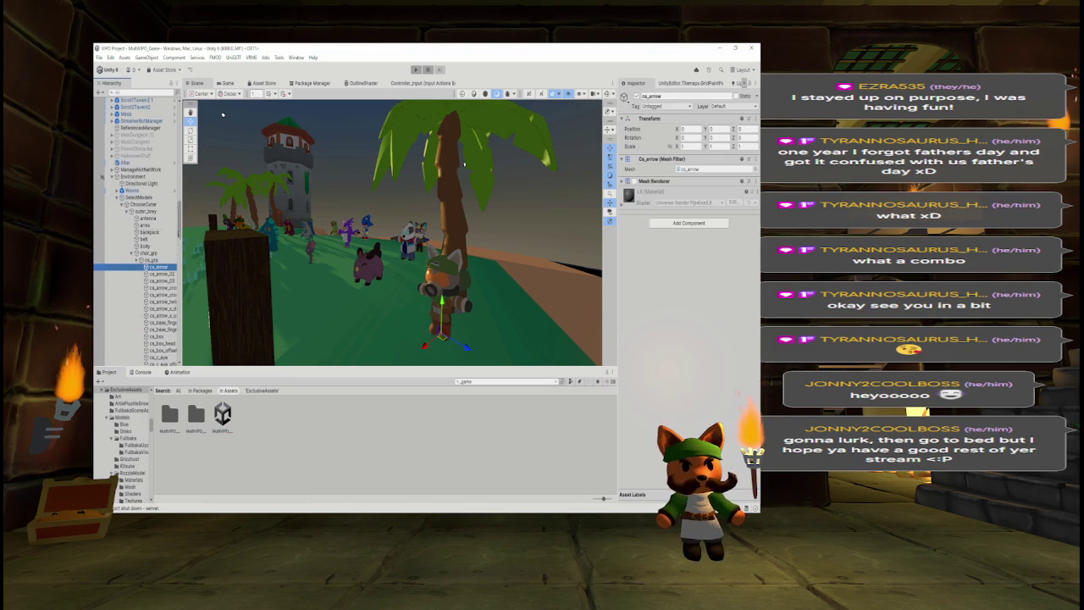
pyautogui.scroll(-10, 139, 254)
pyautogui.scroll(-6, 140, 254)
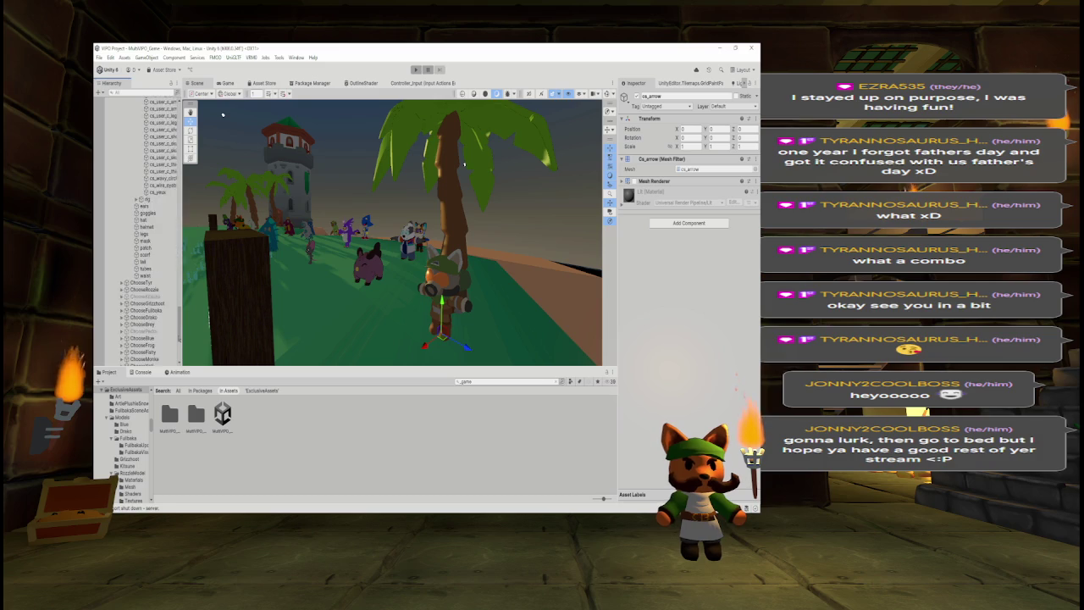
pyautogui.keyDown('shift'); pyautogui.click(158, 307); pyautogui.keyUp('shift')
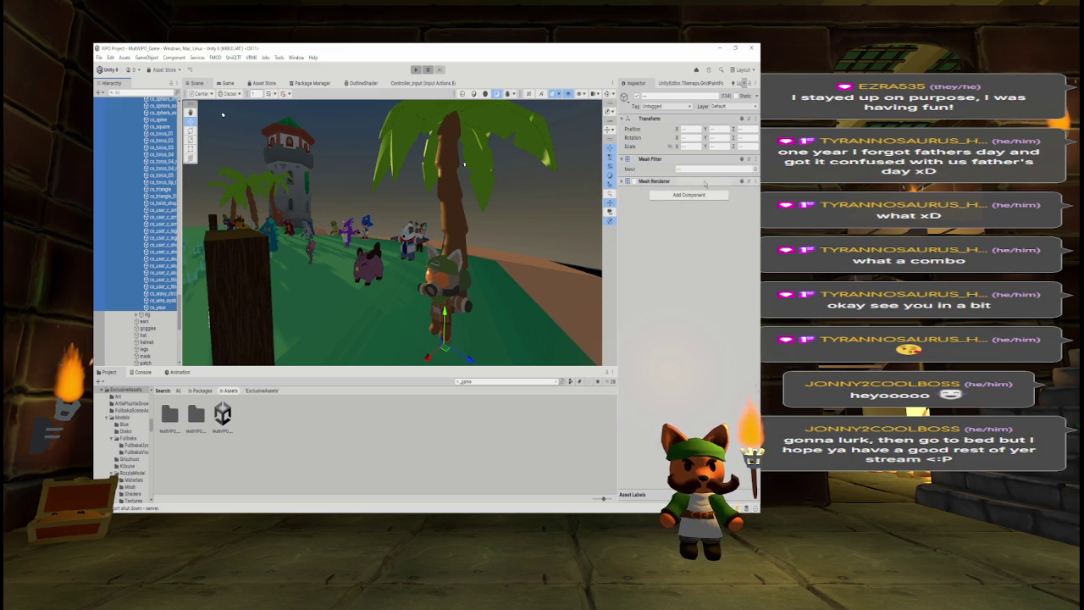
pyautogui.click(752, 181)
pyautogui.click(714, 222)
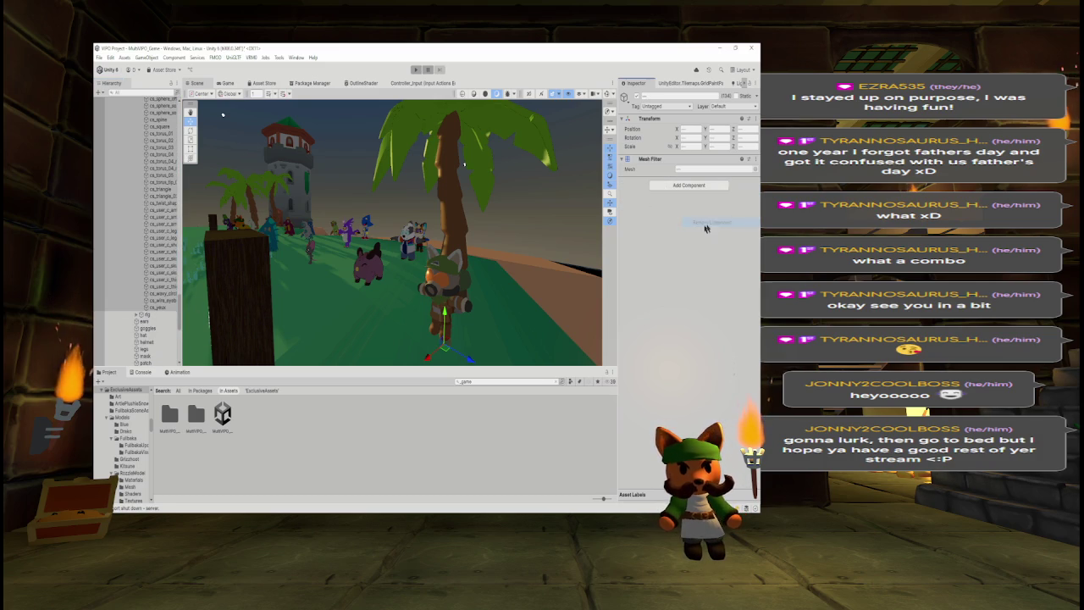
pyautogui.scroll(5, 178, 275)
pyautogui.scroll(10, 139, 254)
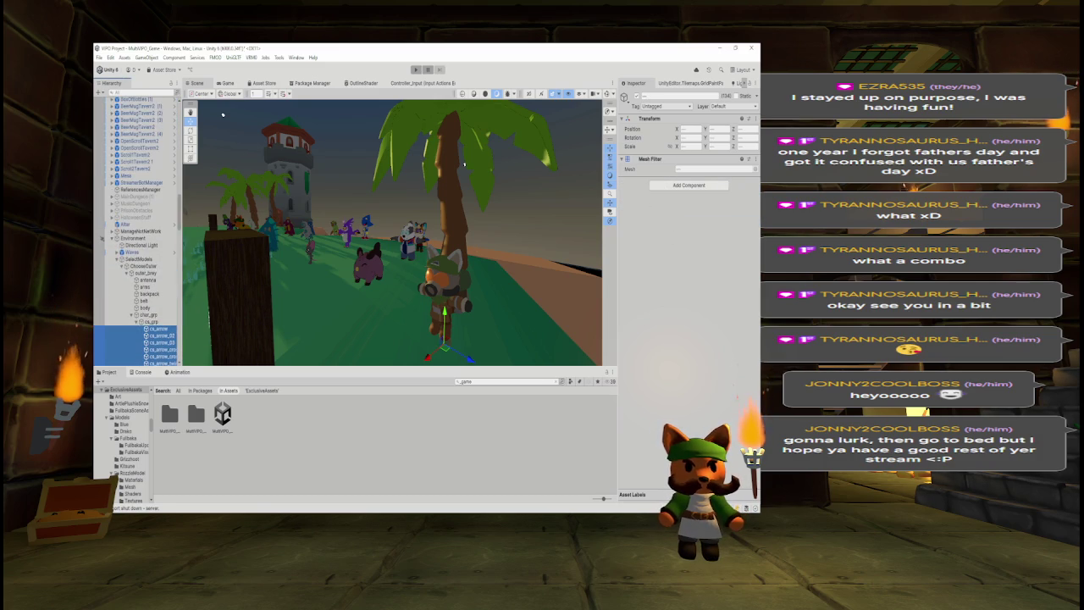
pyautogui.click(131, 315)
pyautogui.click(487, 382)
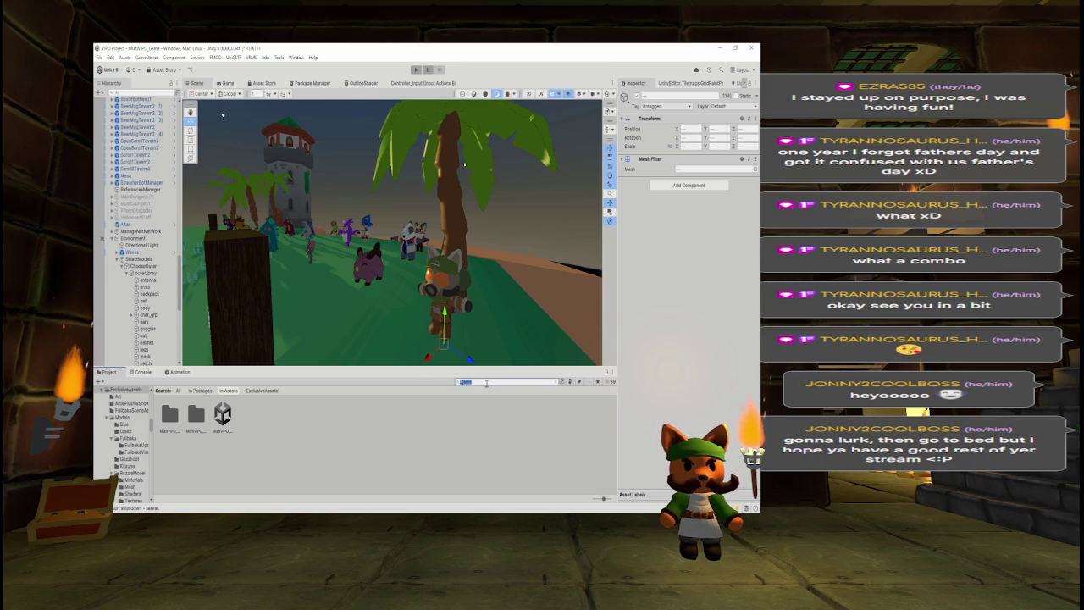
# Reopen MultiVPO_Menu via a '_menu' search, discarding game-scene changes, and enter Play mode.
pyautogui.write('_menu')
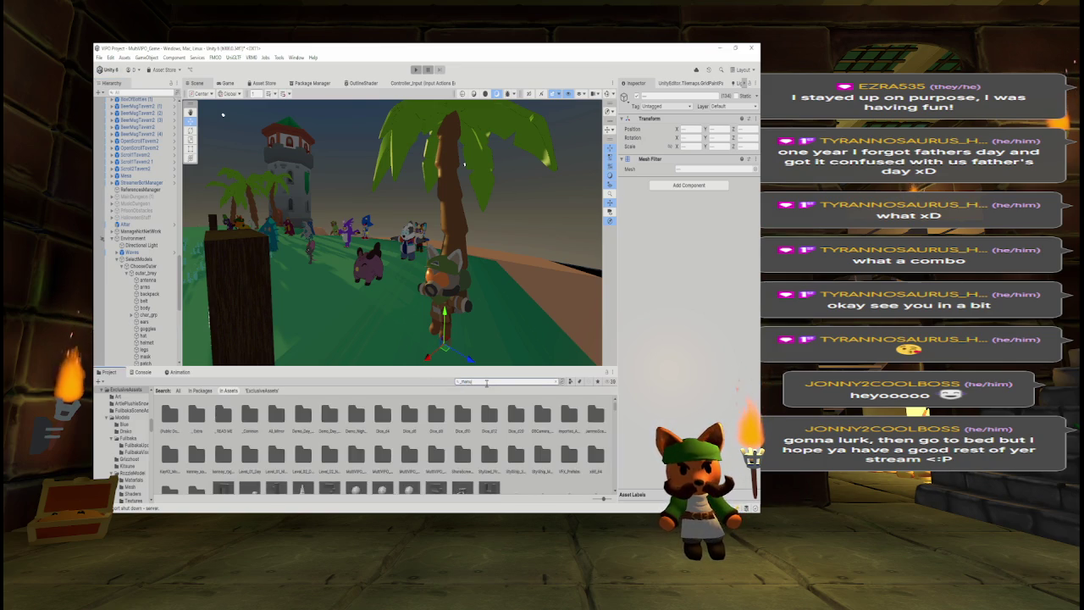
pyautogui.doubleClick(195, 415)
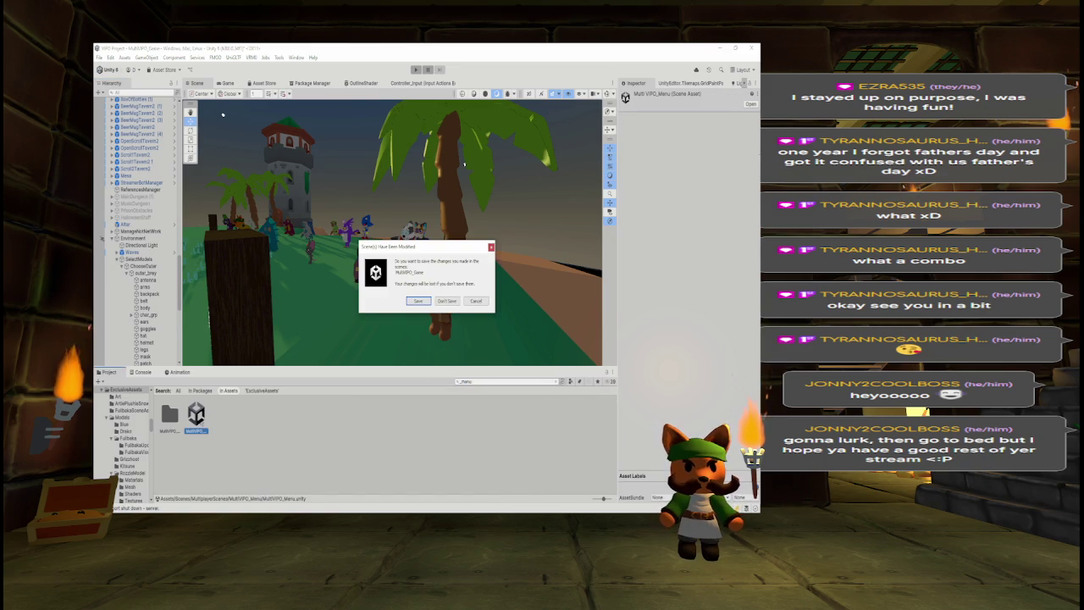
pyautogui.click(444, 302)
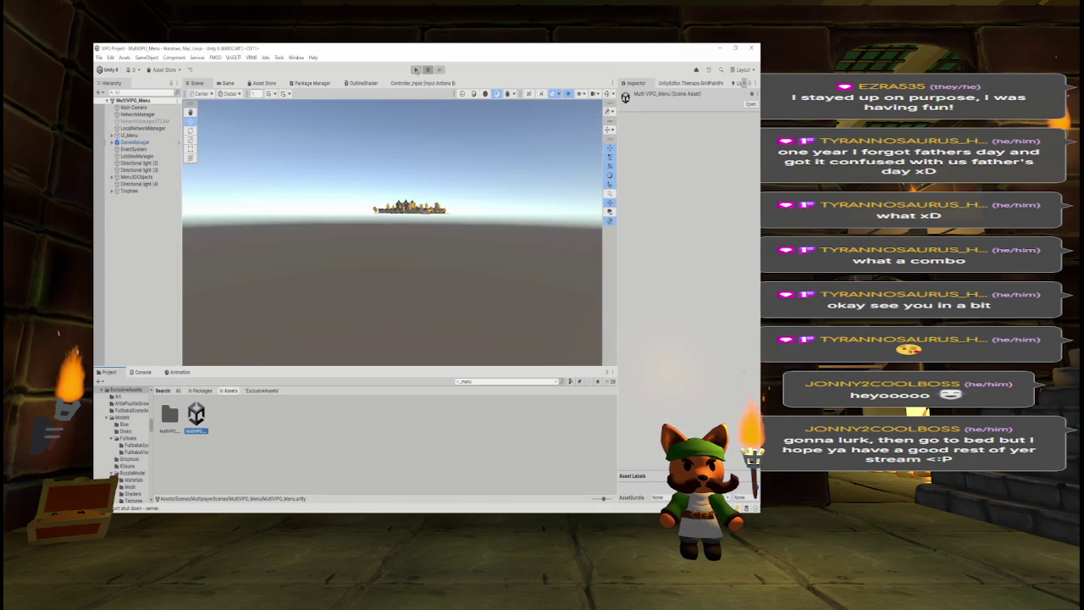
pyautogui.click(415, 69)
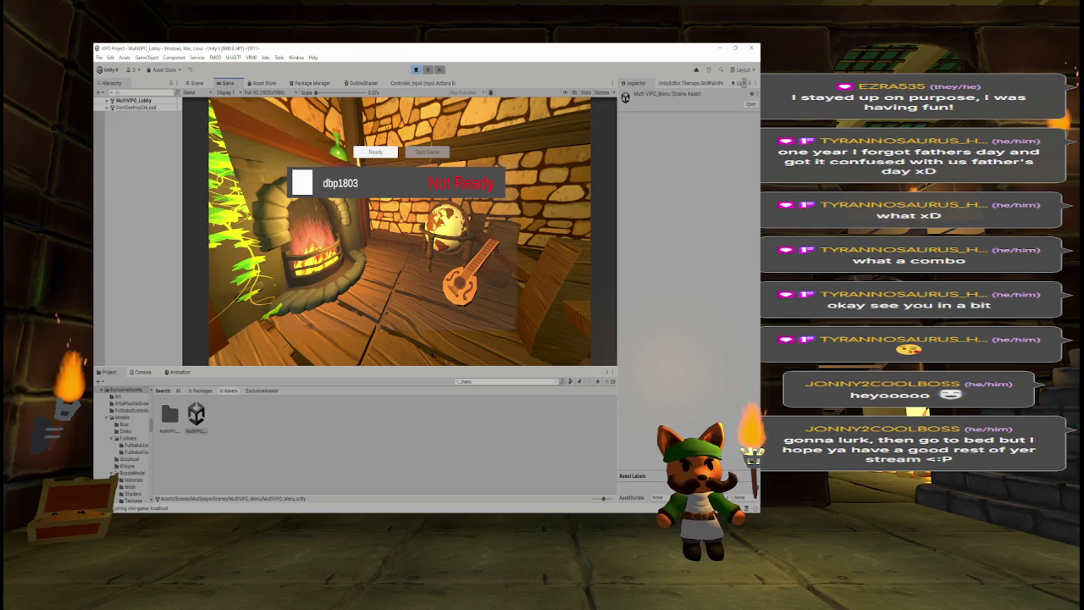
# Ready up and start the match, filter the Console to errors, then stop Play mode.
pyautogui.click(380, 152)
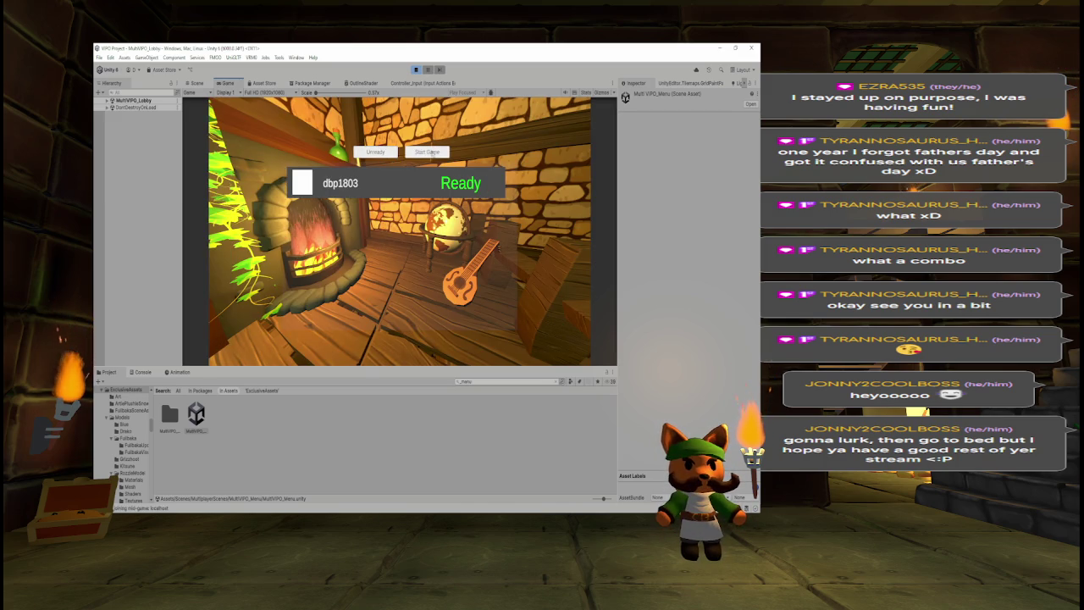
pyautogui.click(427, 152)
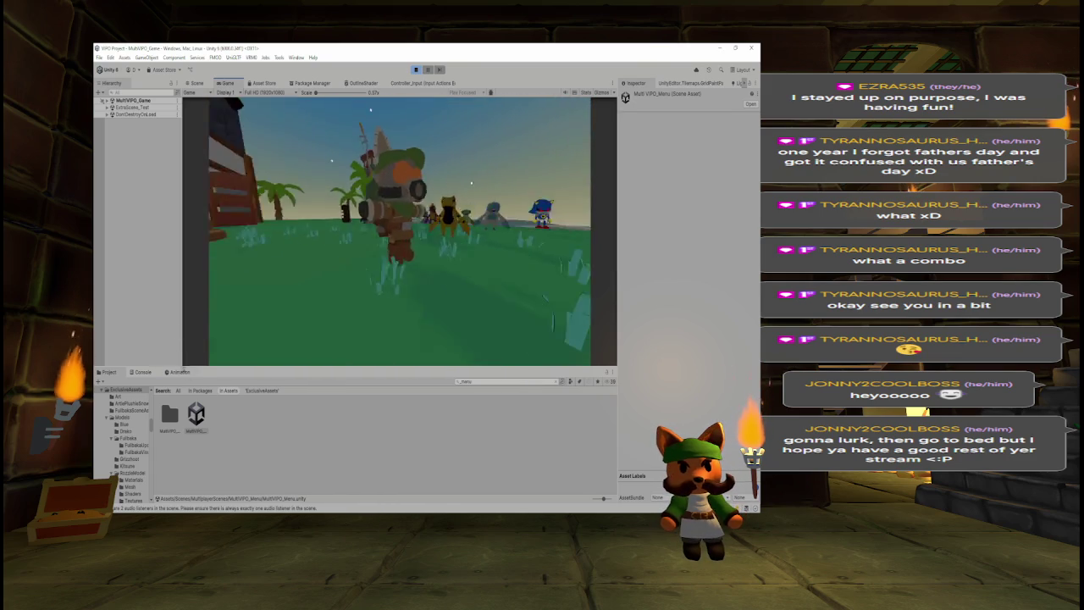
pyautogui.click(141, 373)
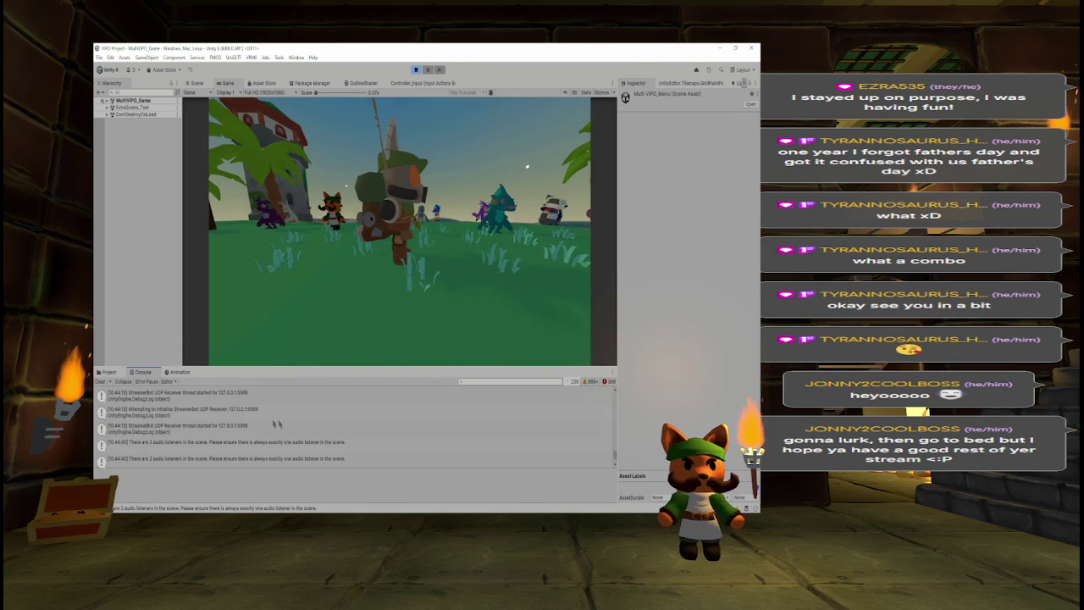
pyautogui.click(576, 381)
pyautogui.click(590, 381)
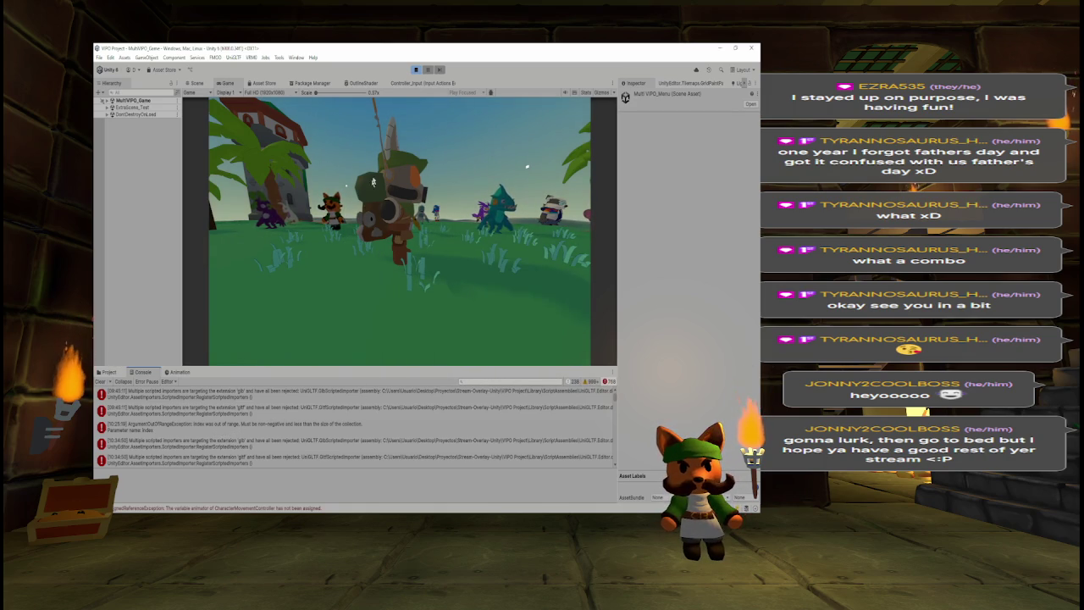
pyautogui.click(416, 70)
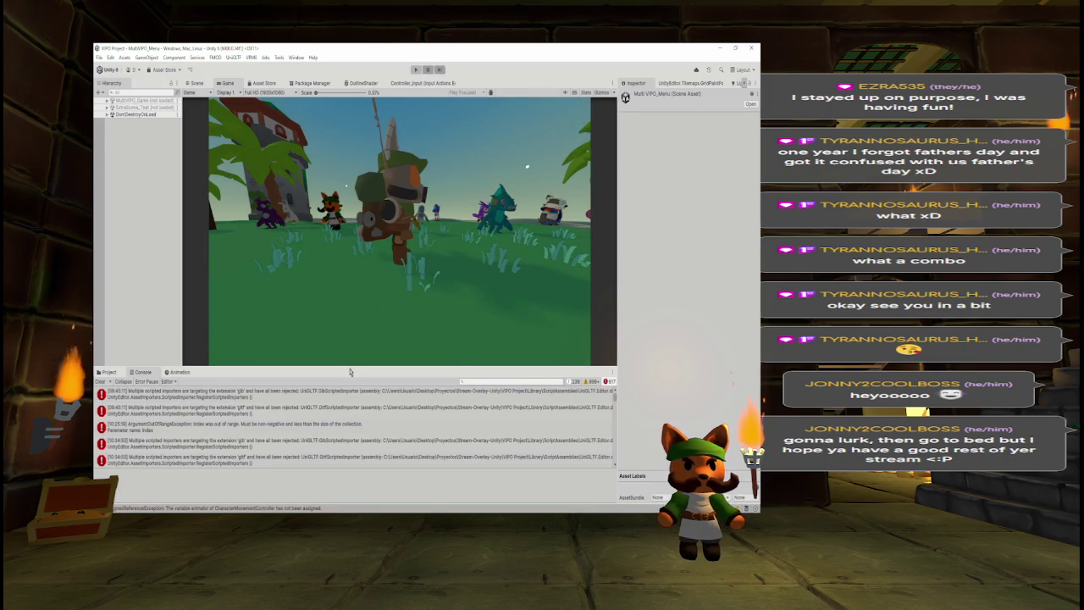
# Drag the panel dividers to enlarge the Scene view and switch the bottom panel to Project.
pyautogui.moveTo(358, 365); pyautogui.dragTo(358, 189)
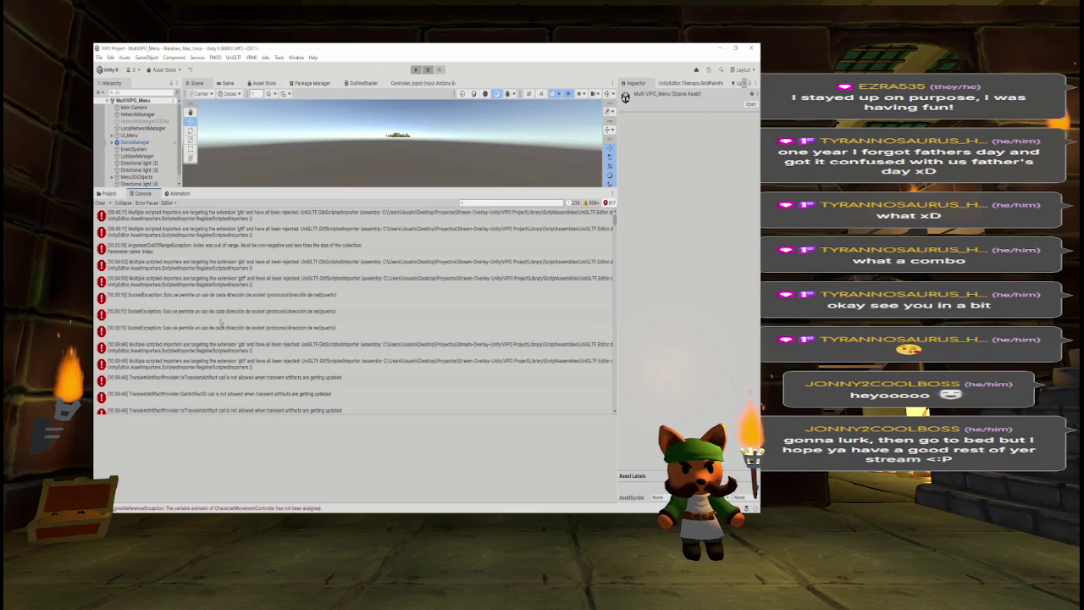
pyautogui.moveTo(615, 222); pyautogui.dragTo(619, 383)
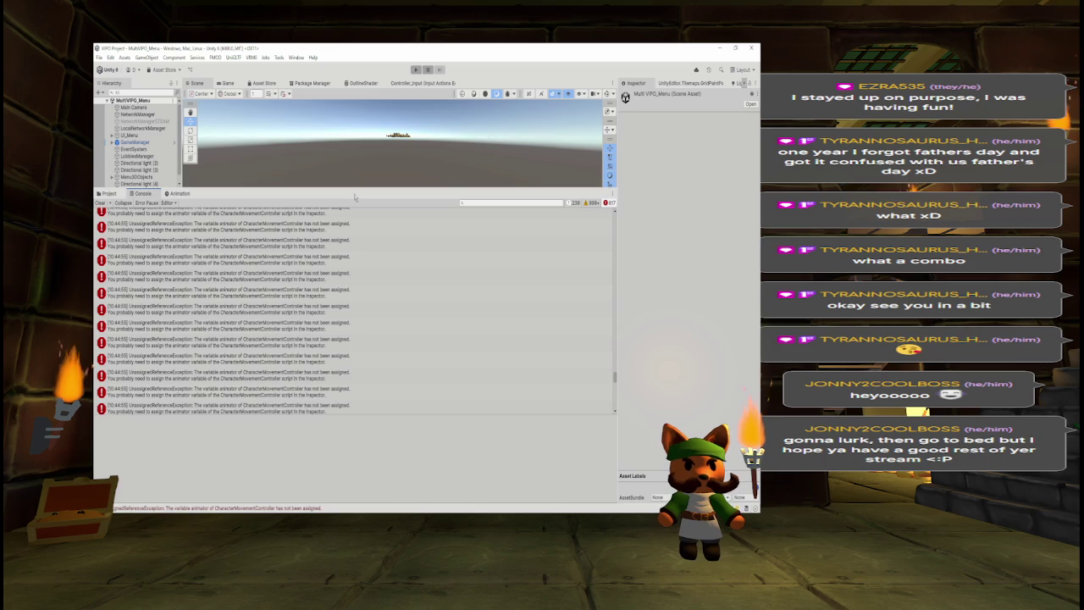
pyautogui.moveTo(357, 189); pyautogui.dragTo(409, 400)
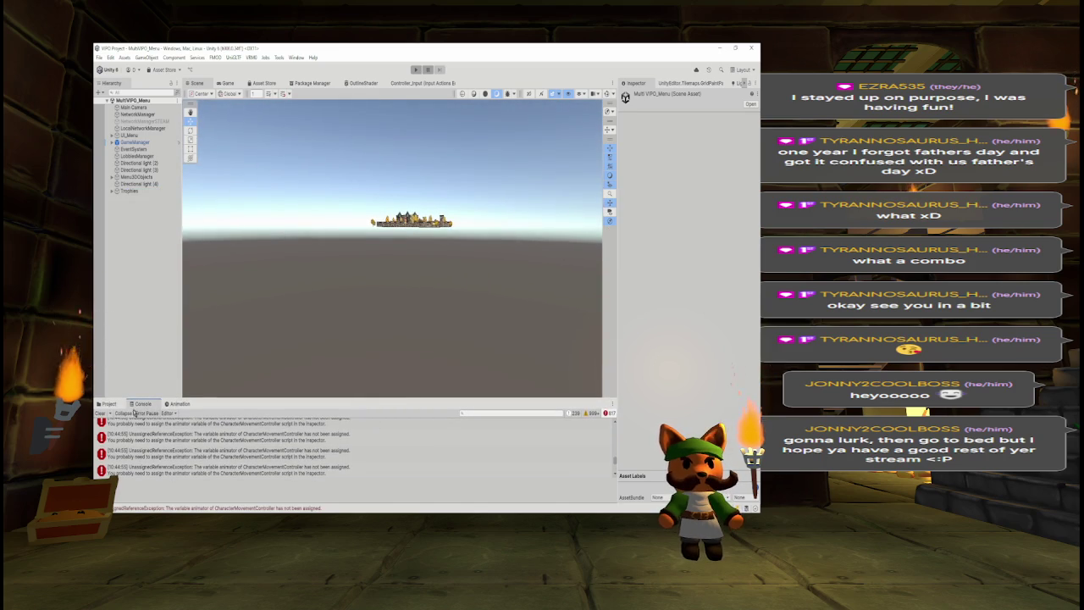
pyautogui.click(108, 404)
pyautogui.click(503, 413)
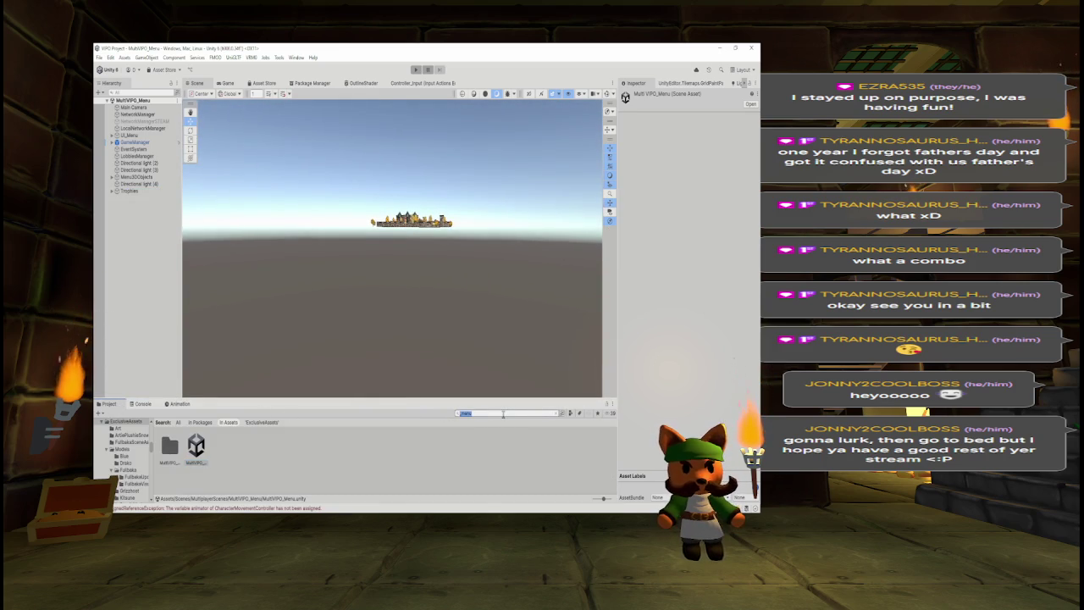
# Open the OuterBreyPlayer prefab and drag outer_brey into its Character Movement Controller Animator field.
pyautogui.press('BackSpace')
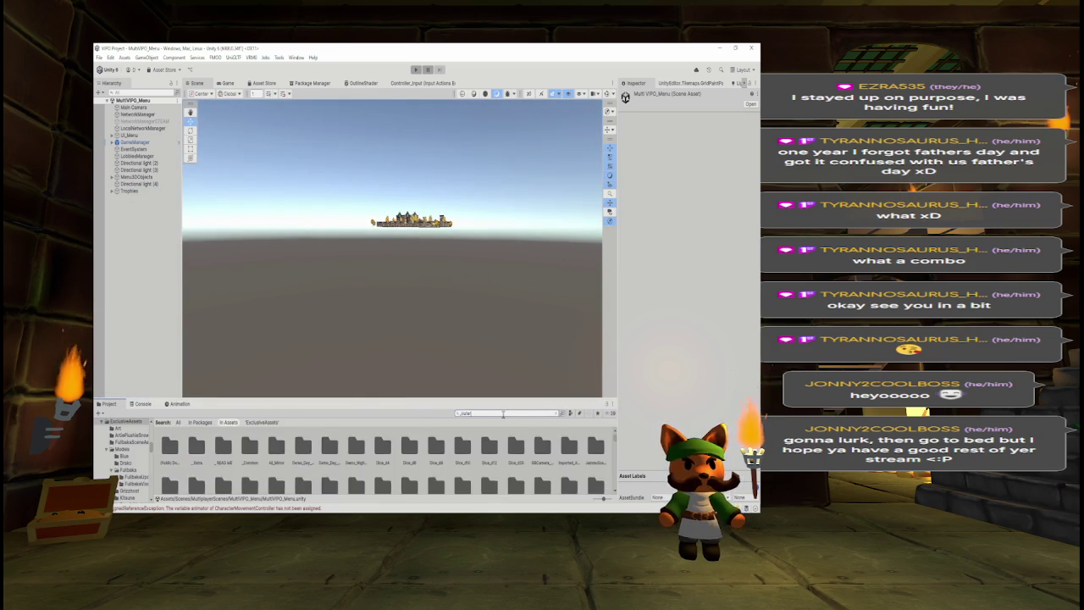
pyautogui.write('solar')
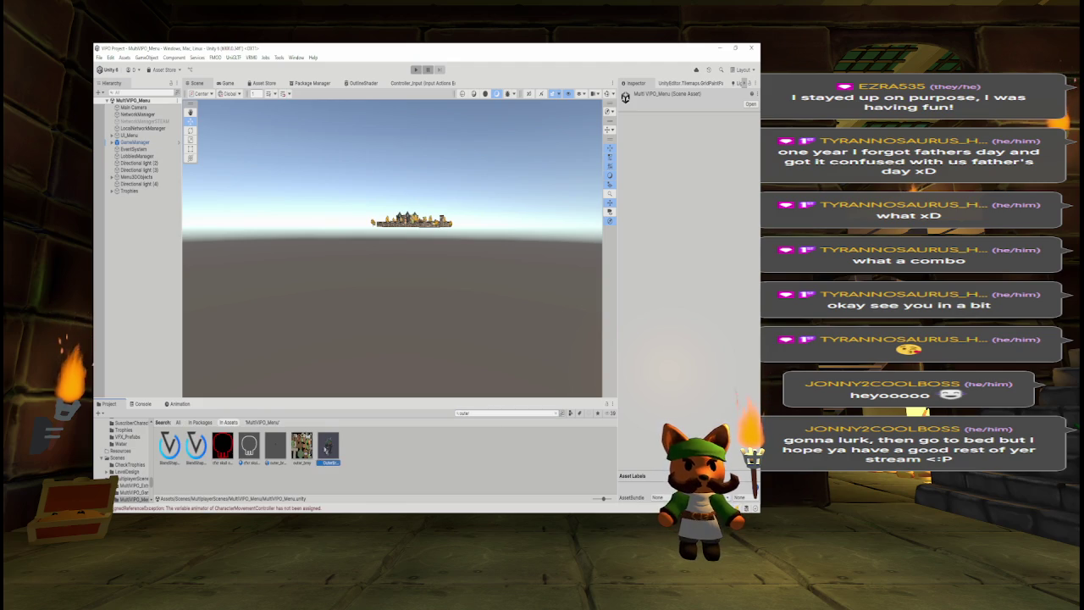
pyautogui.doubleClick(327, 444)
pyautogui.click(124, 159)
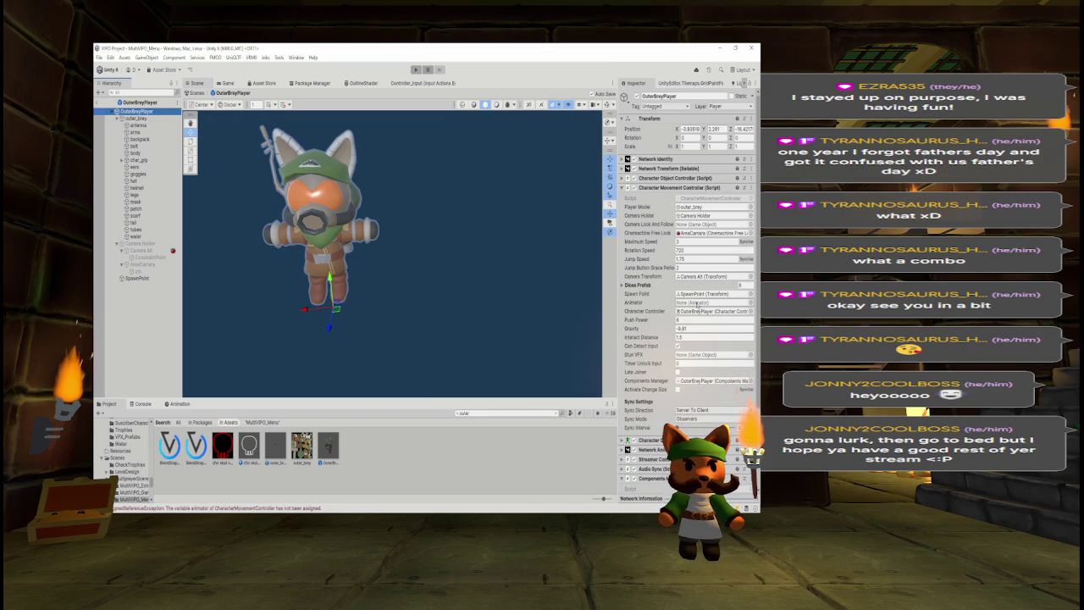
pyautogui.moveTo(140, 118); pyautogui.dragTo(701, 312)
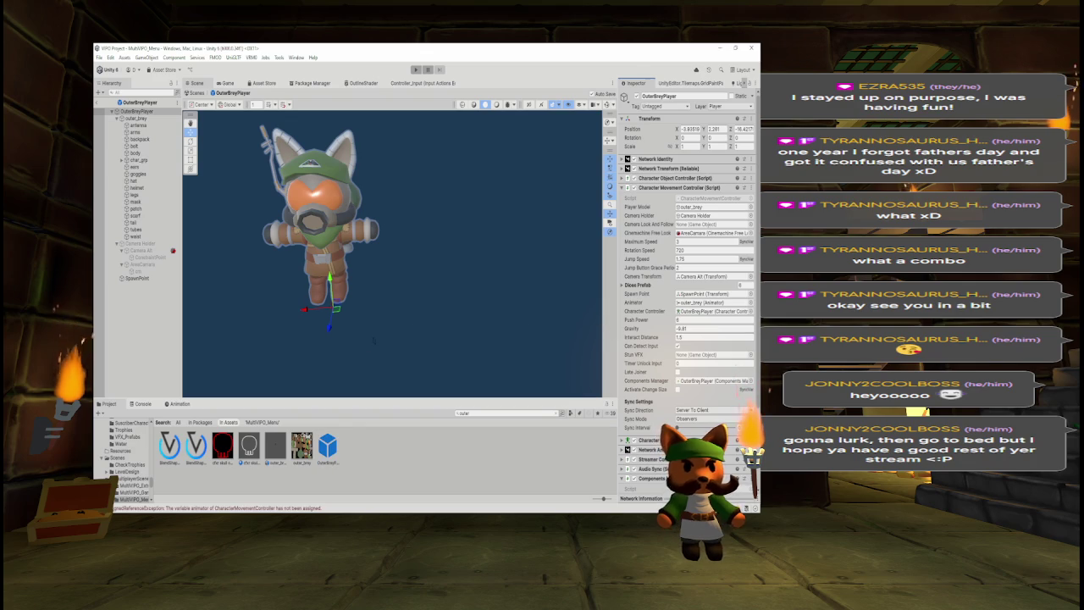
# Search the Project for 'multi' and select the MultiVPO_Game scene asset.
pyautogui.click(471, 411)
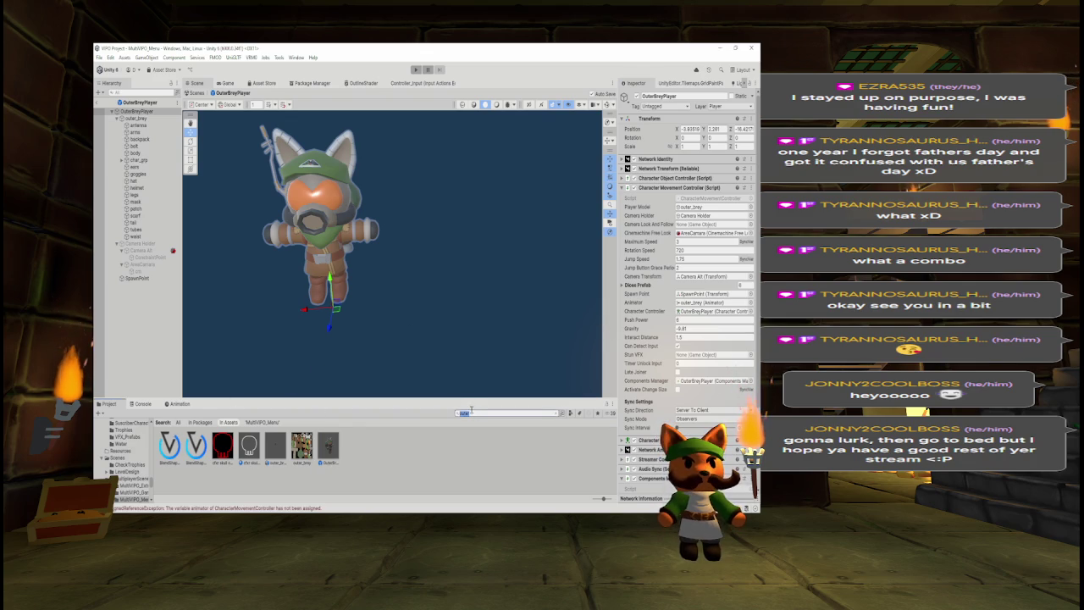
pyautogui.write('multi')
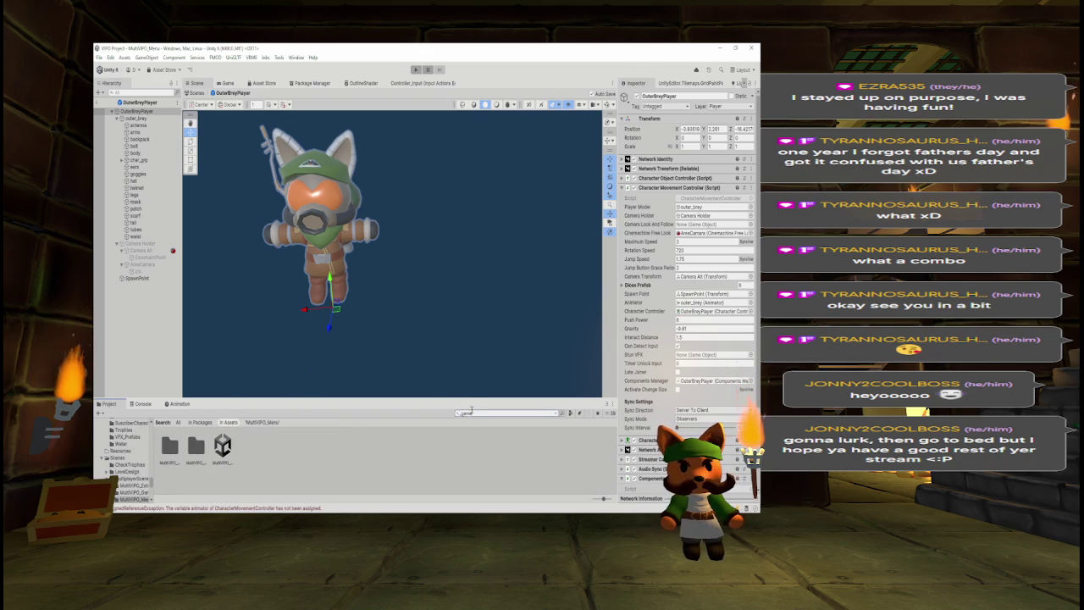
pyautogui.click(225, 449)
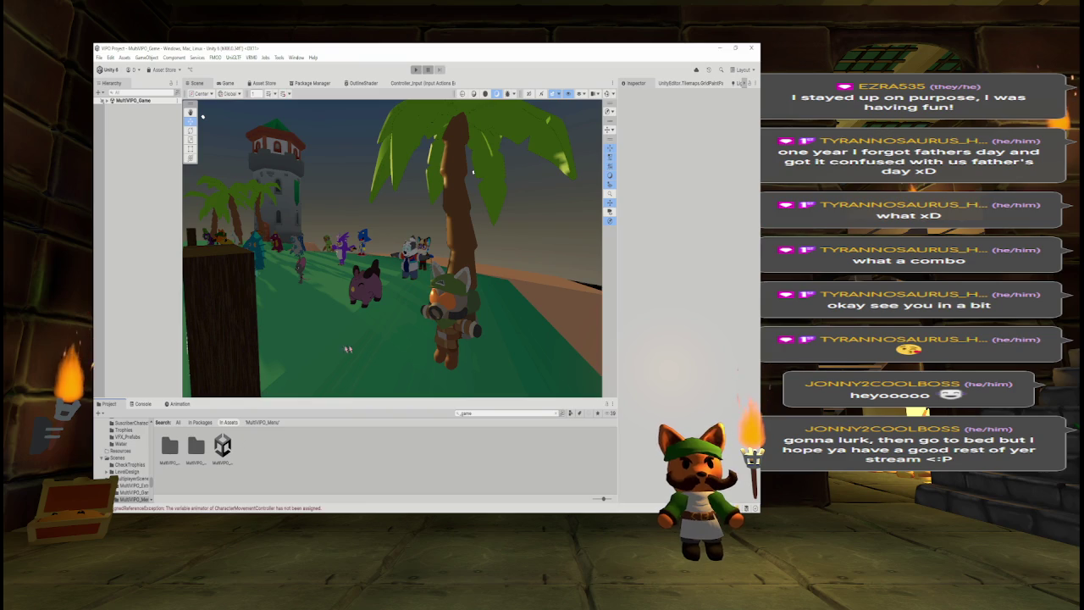
# Select the outer_brey root and ping its Animator's BreyAnim controller and Brey_1 avatar assets.
pyautogui.click(461, 326)
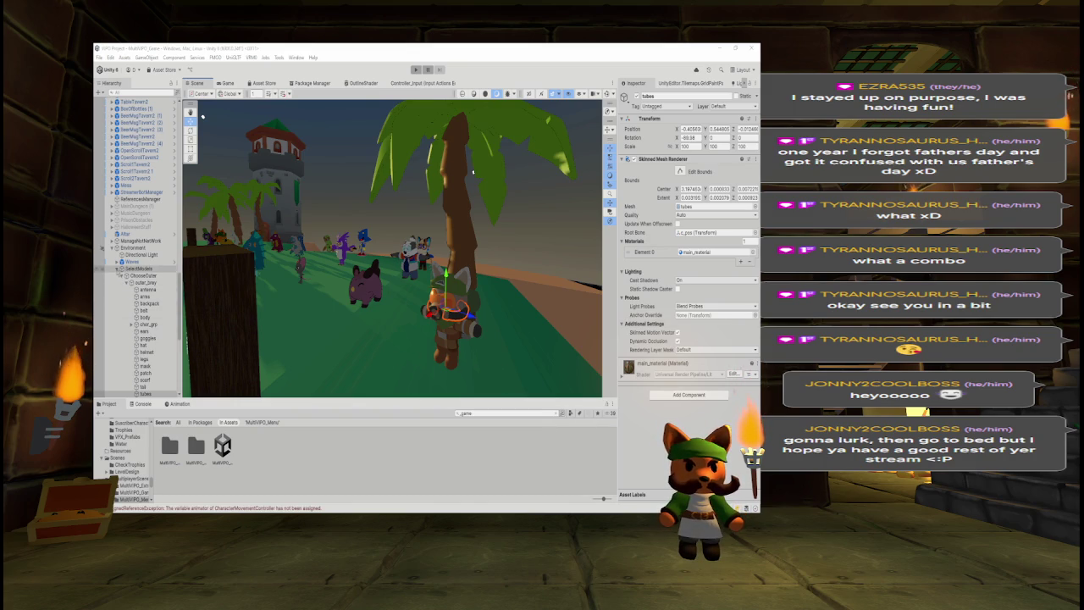
pyautogui.click(117, 269)
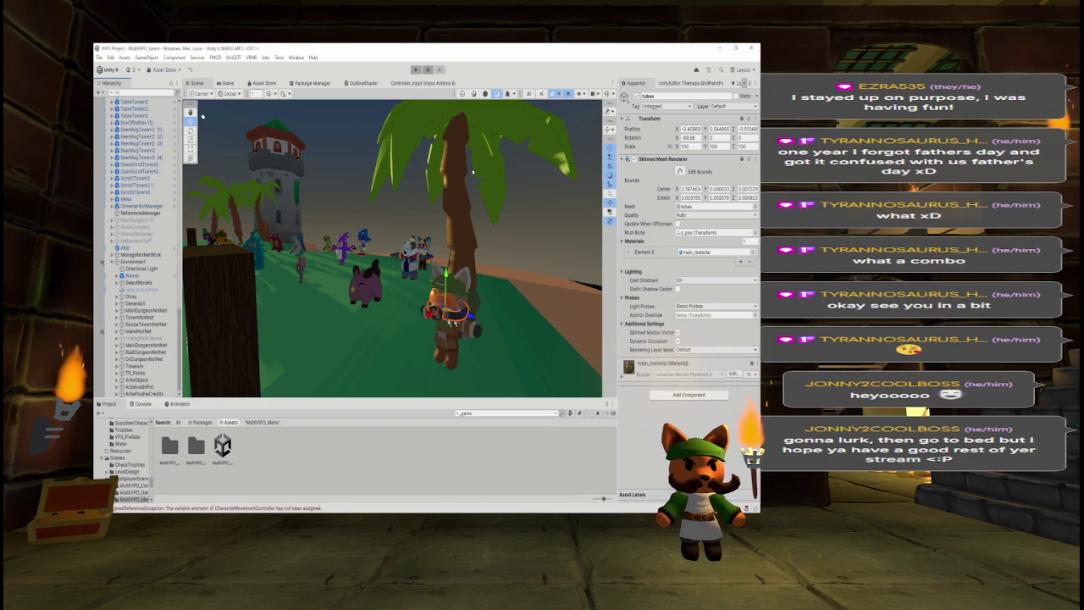
pyautogui.click(482, 413)
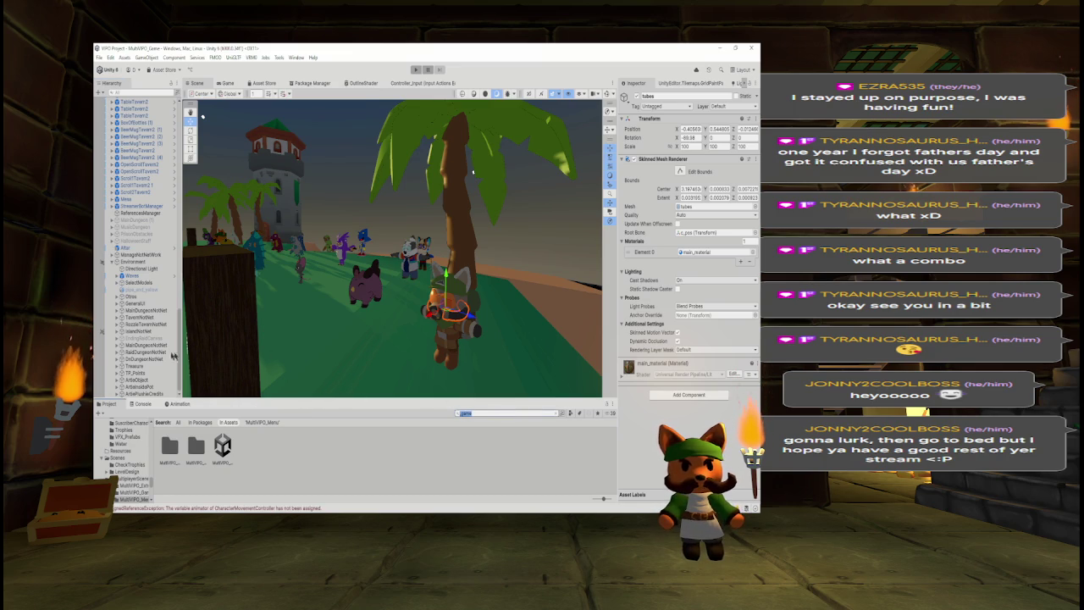
pyautogui.click(449, 279)
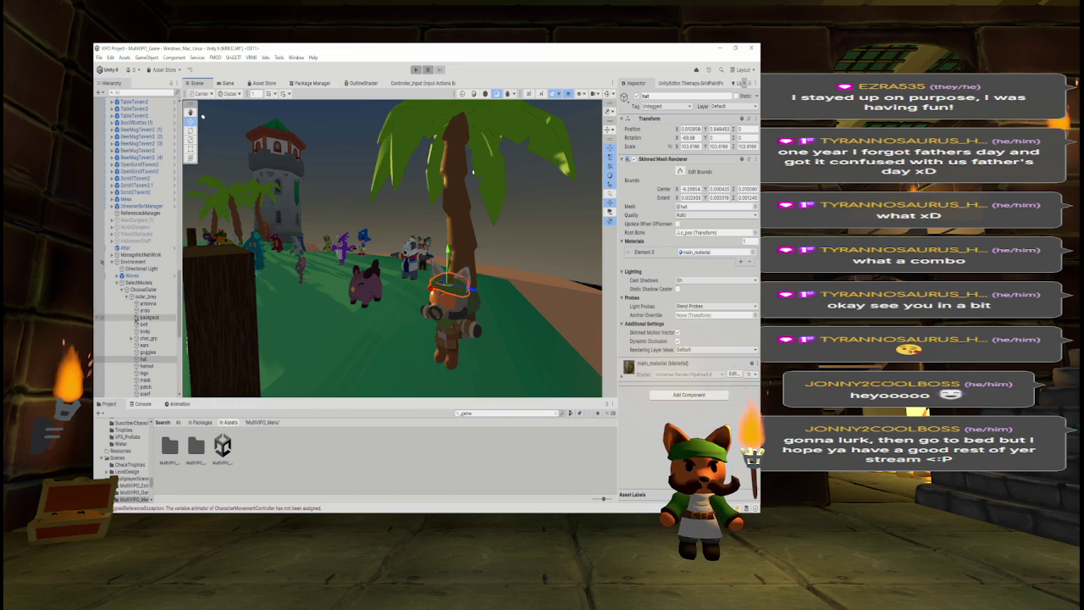
pyautogui.click(144, 296)
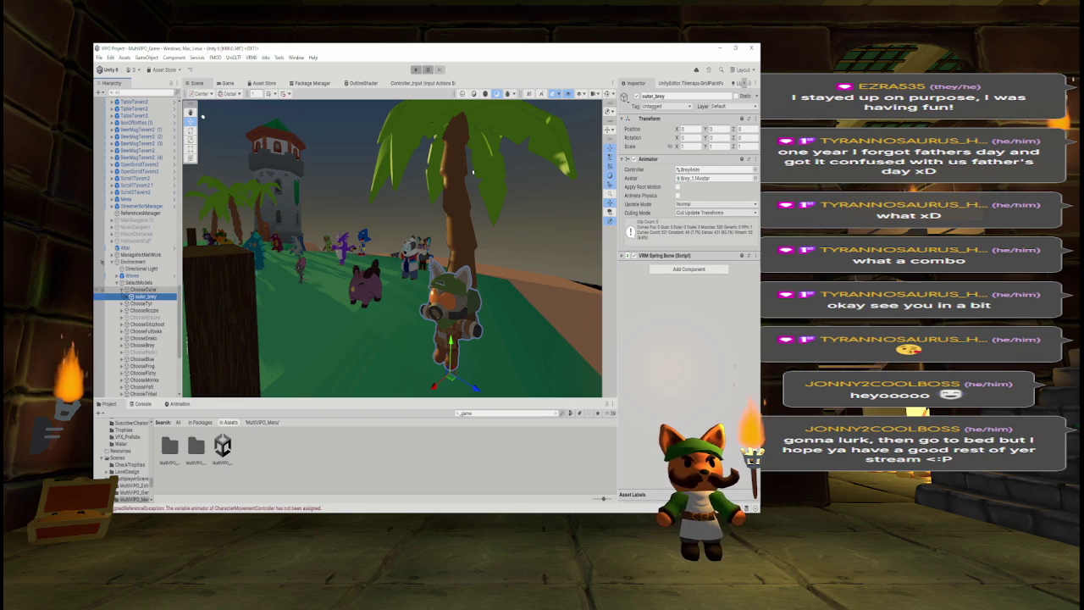
pyautogui.click(122, 290)
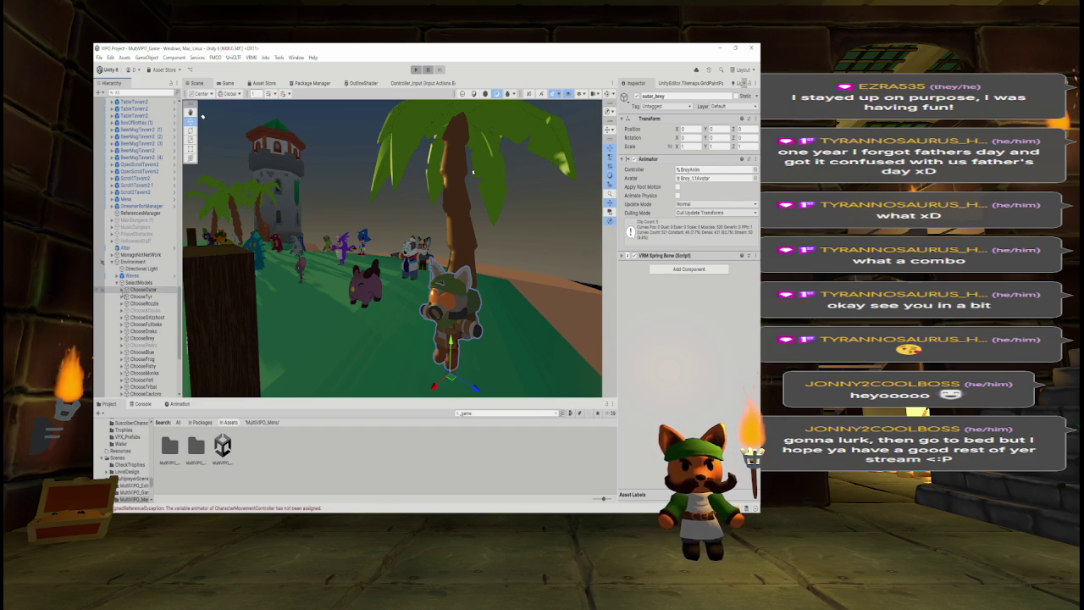
pyautogui.click(693, 172)
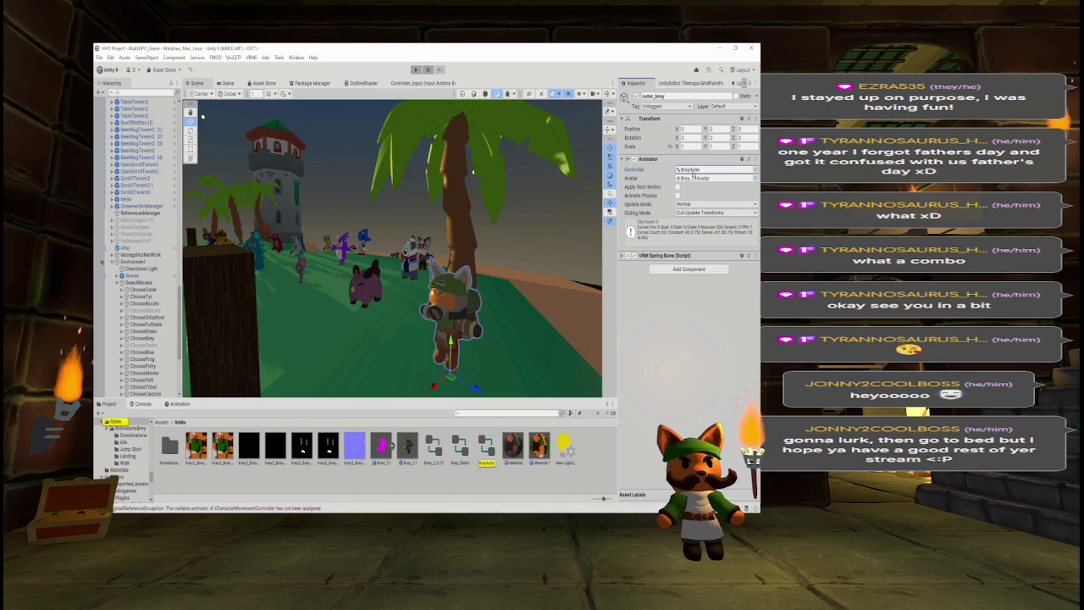
pyautogui.click(694, 177)
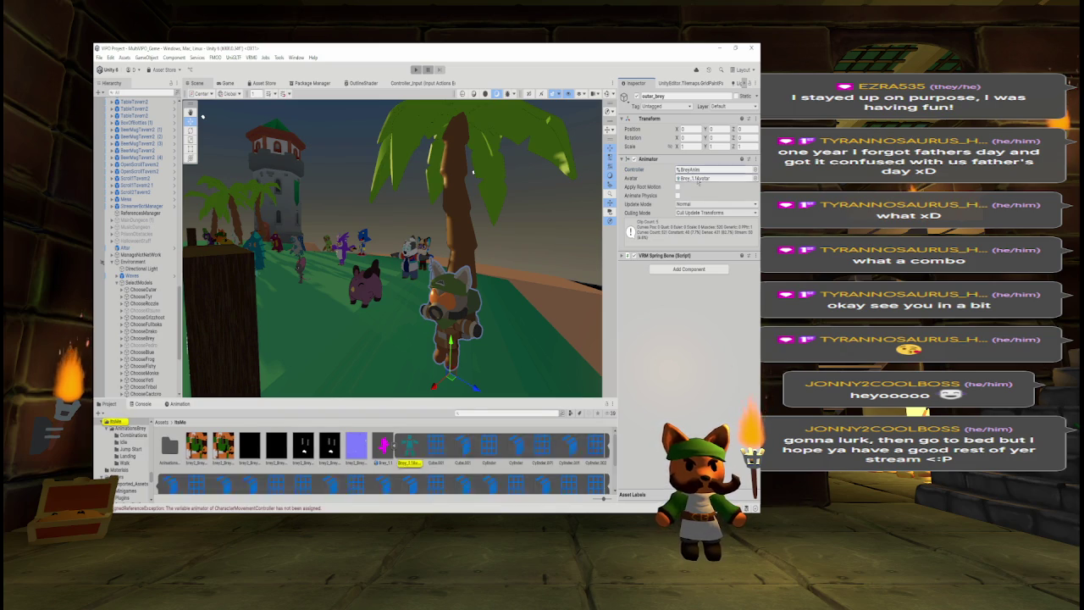
pyautogui.click(395, 450)
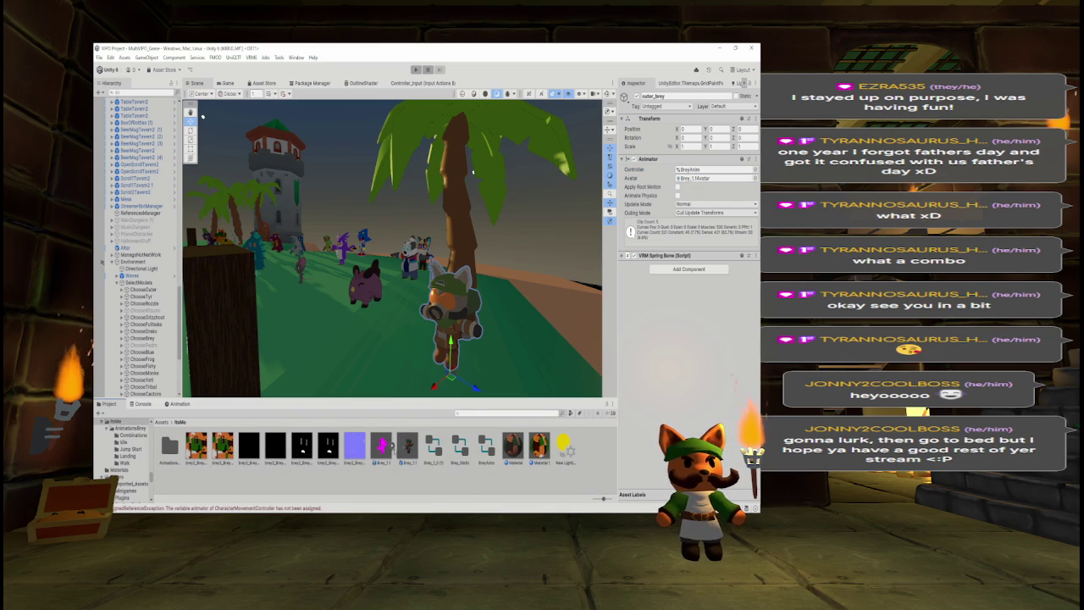
# Search the Project for '_main' and open the MultiVPO_Menu scene.
pyautogui.click(488, 413)
pyautogui.write('_main')
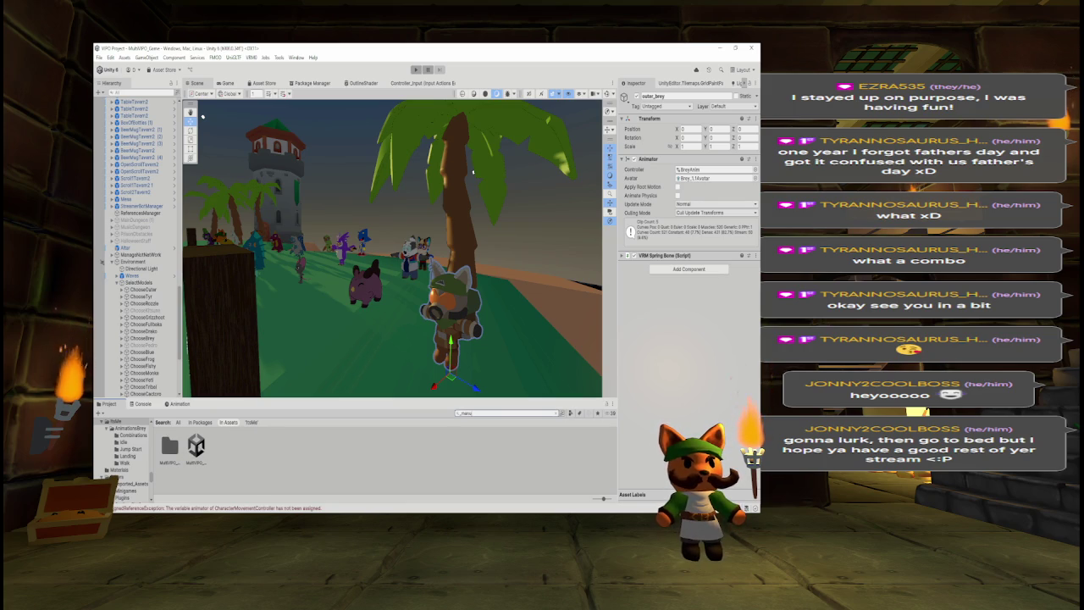
pyautogui.doubleClick(195, 447)
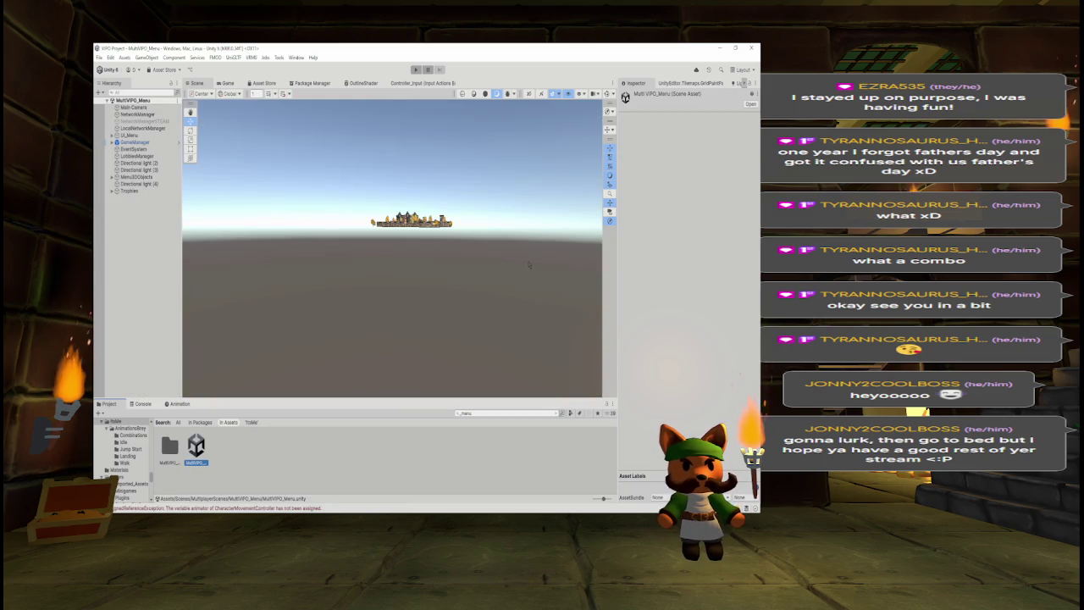
# Play-test by hosting, readying and starting a game, then run Outer Brey around the island.
pyautogui.click(415, 70)
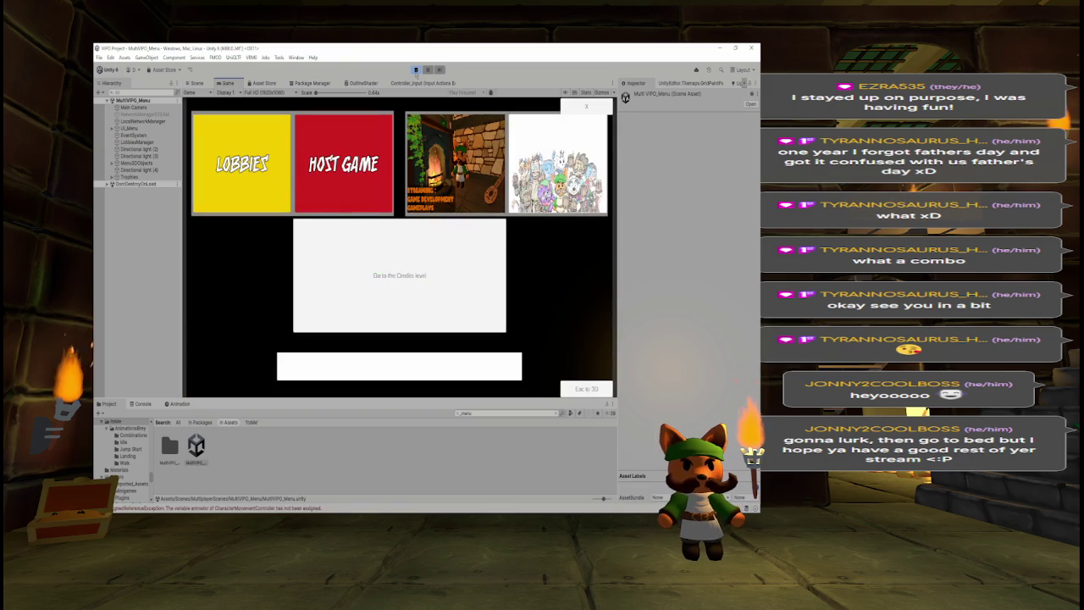
pyautogui.click(367, 156)
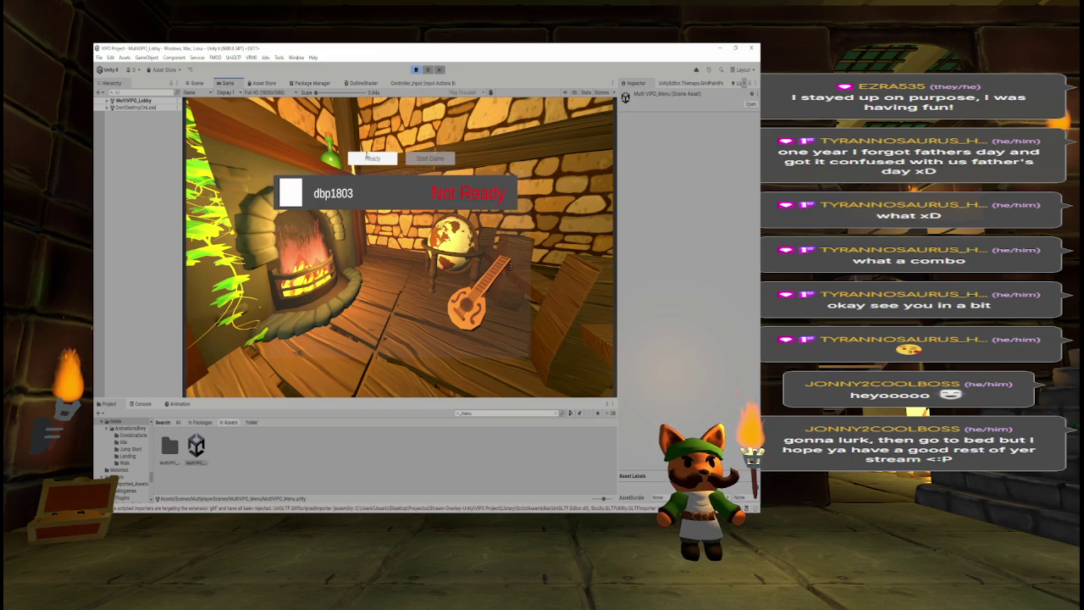
pyautogui.click(369, 158)
pyautogui.click(430, 159)
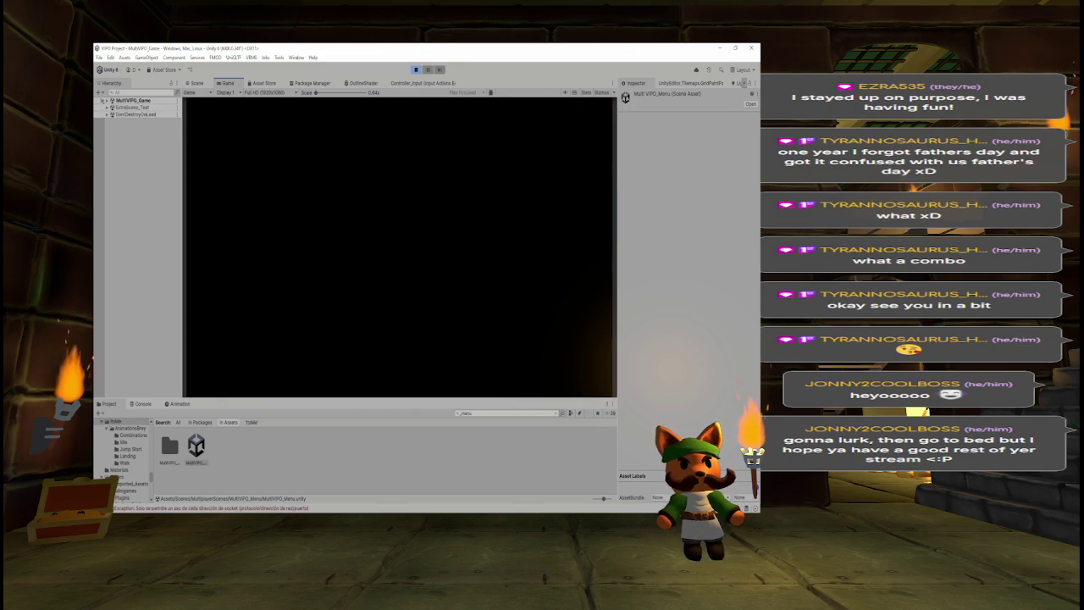
pyautogui.press('w')
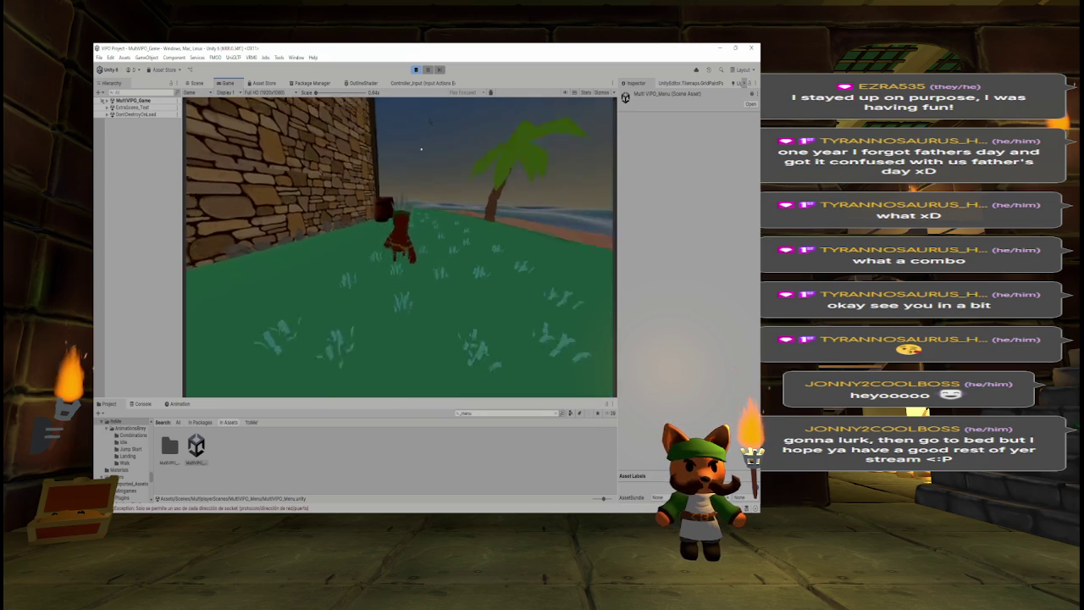
pyautogui.press('w')
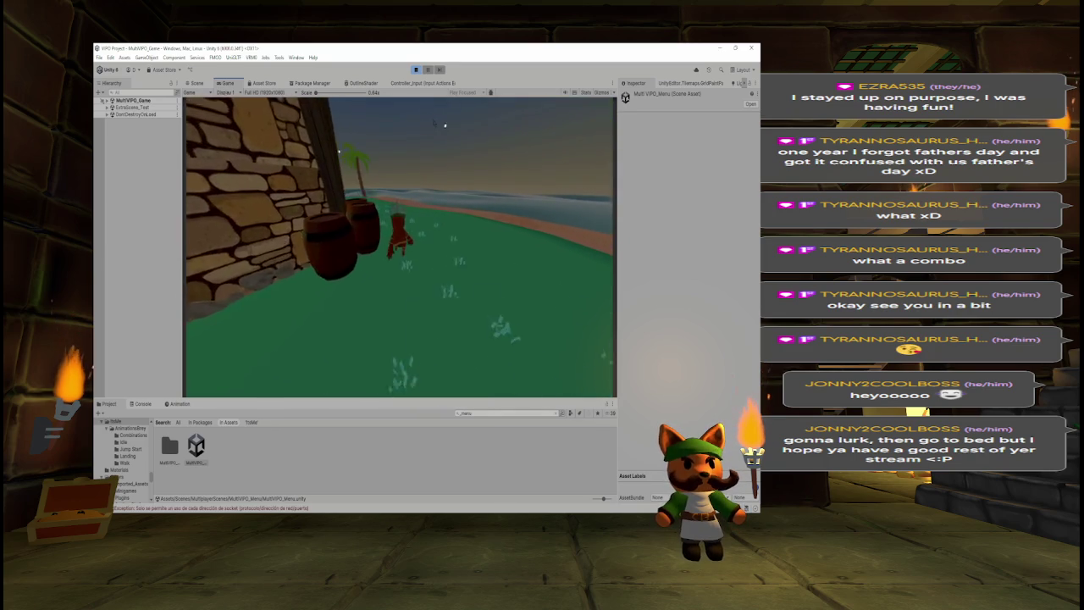
pyautogui.press('w')
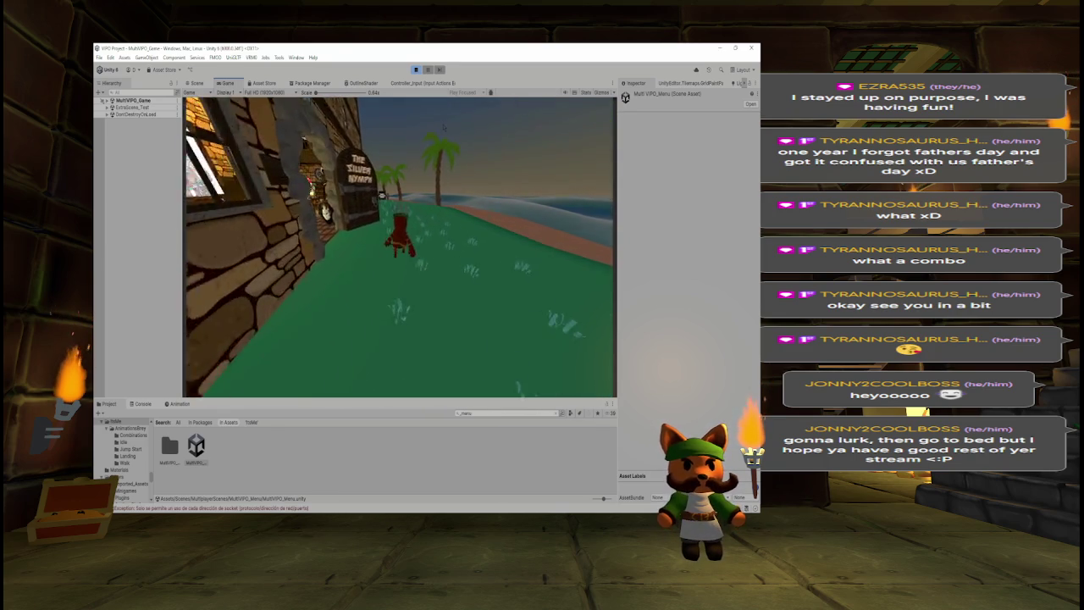
pyautogui.press('w')
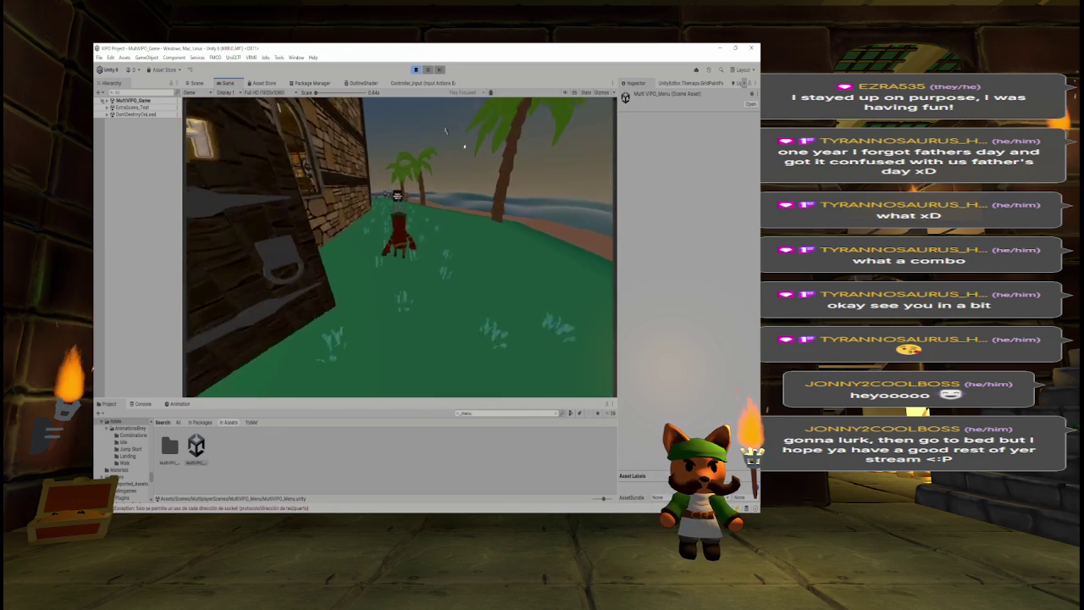
pyautogui.press('w')
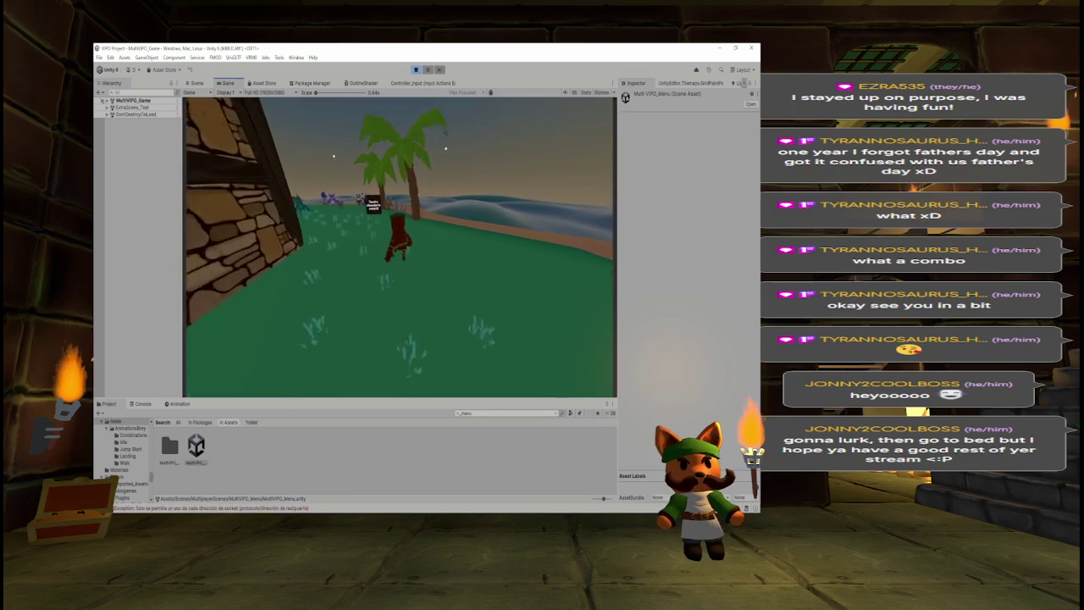
# Clear the Console errors, stop Play mode, and switch the bottom panel to Project.
pyautogui.click(150, 405)
pyautogui.click(100, 412)
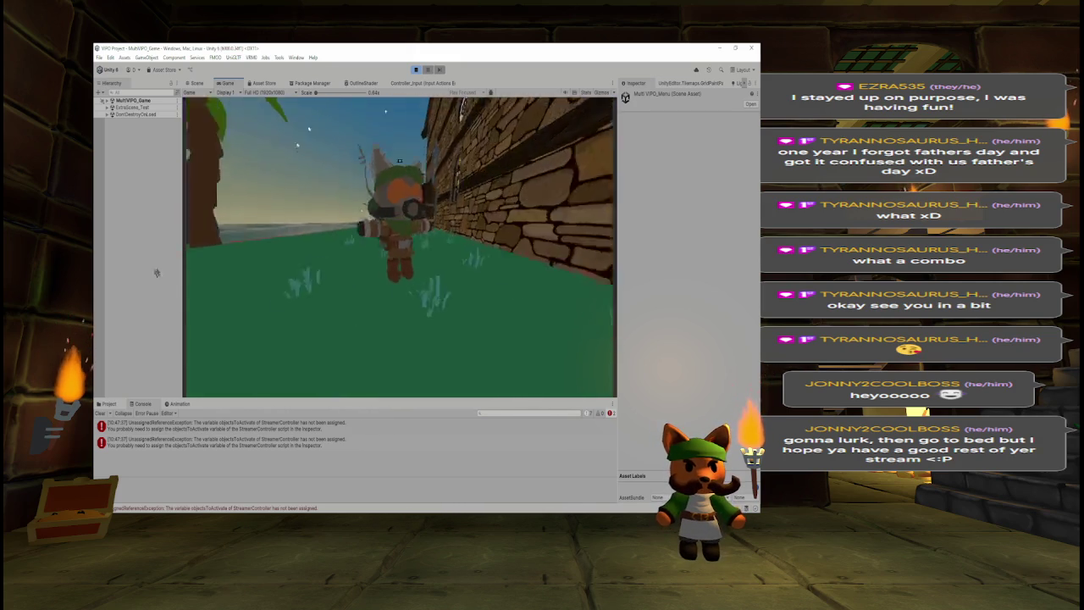
pyautogui.click(99, 413)
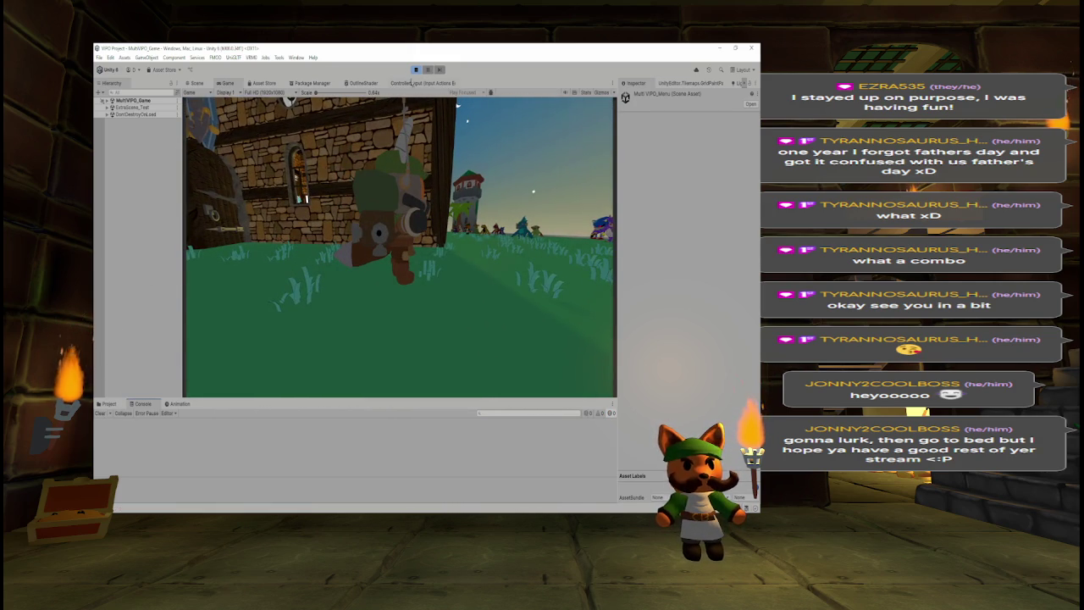
pyautogui.click(416, 69)
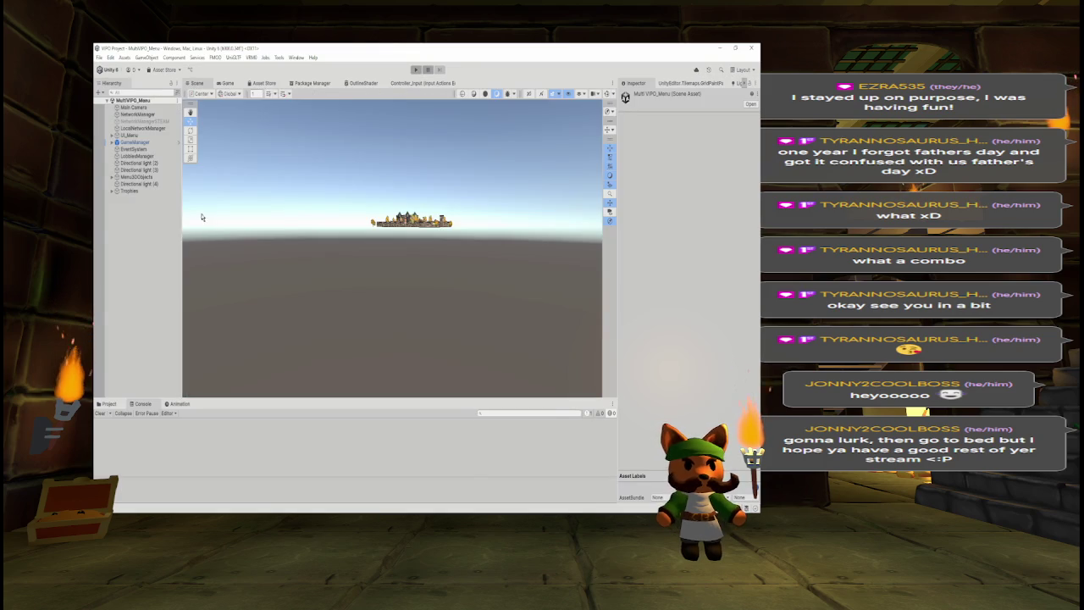
pyautogui.click(107, 404)
# Search the Project for 'buildme' and open the BuildMenu scene.
pyautogui.click(483, 413)
pyautogui.write('build')
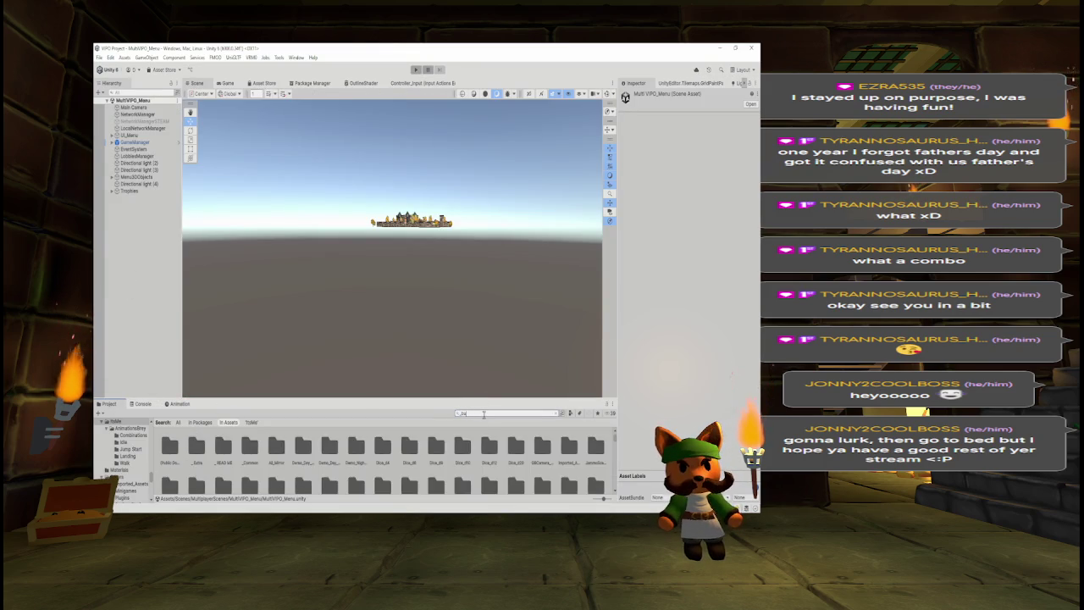
pyautogui.hotkey('ctrl', 'a')
pyautogui.press('BackSpace')
pyautogui.write('ildme')
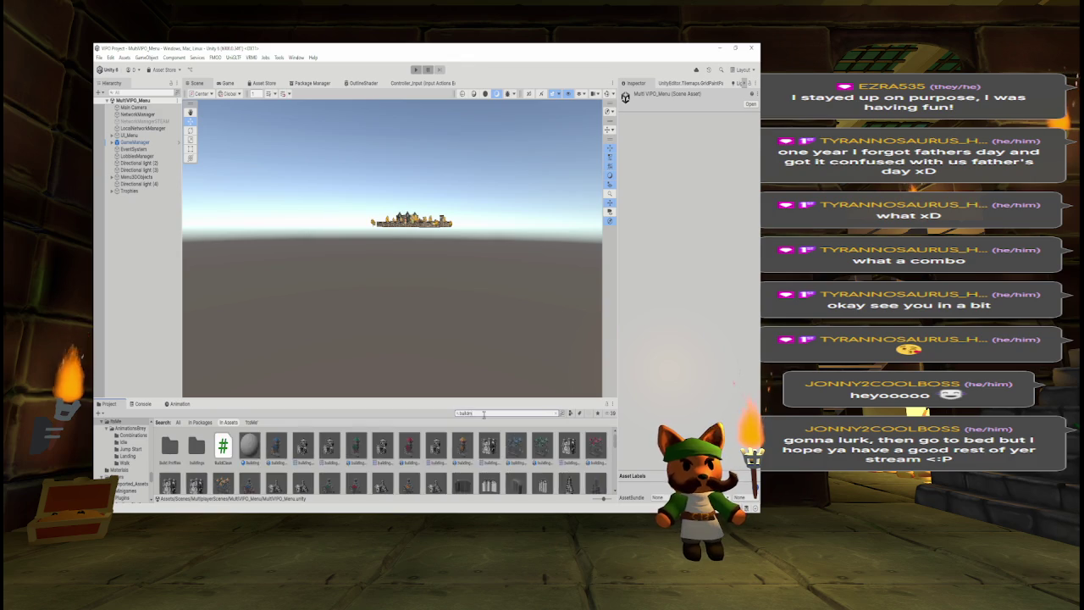
pyautogui.doubleClick(169, 447)
# Frame OuterBreyPlayer in the scene, expand it, and select its outer_brey model.
pyautogui.doubleClick(114, 144)
pyautogui.click(112, 142)
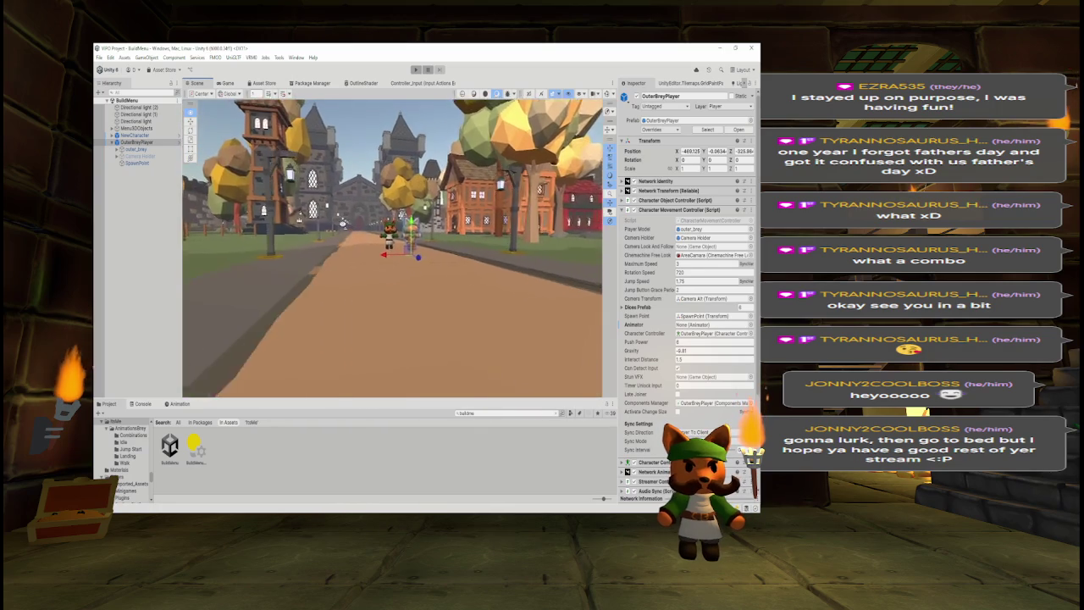
pyautogui.click(151, 149)
# Move outer_brey out to the Hierarchy root and delete the OuterBreyPlayer object.
pyautogui.moveTo(151, 149); pyautogui.dragTo(140, 142)
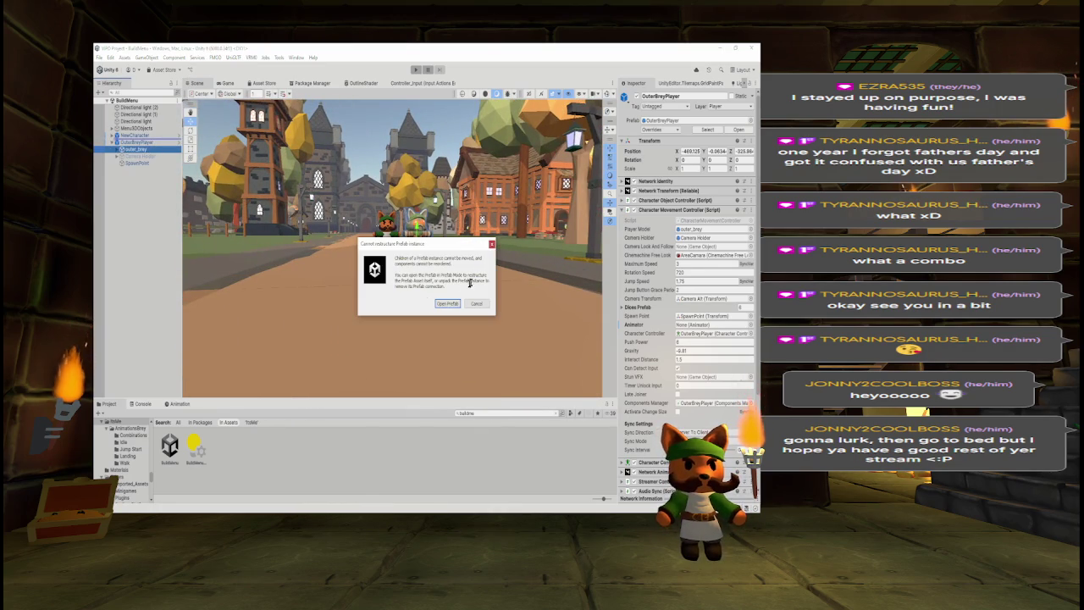
pyautogui.click(491, 244)
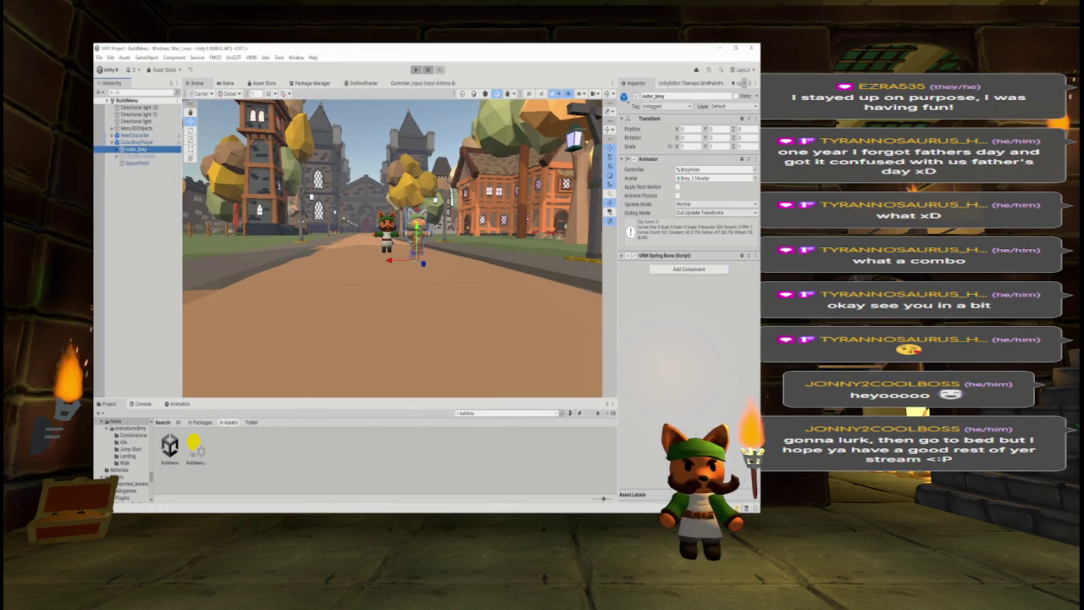
pyautogui.moveTo(132, 149); pyautogui.dragTo(146, 196)
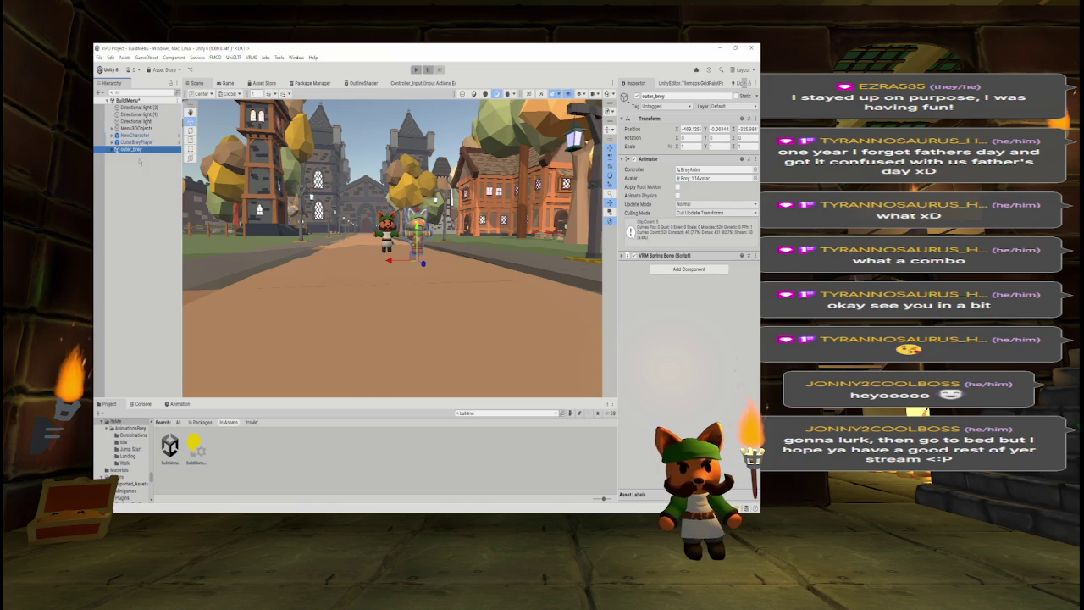
pyautogui.click(131, 141)
pyautogui.press('Delete')
# Select outer_brey, fly the Scene view to it, expand its parts, and open its Animator options.
pyautogui.click(136, 141)
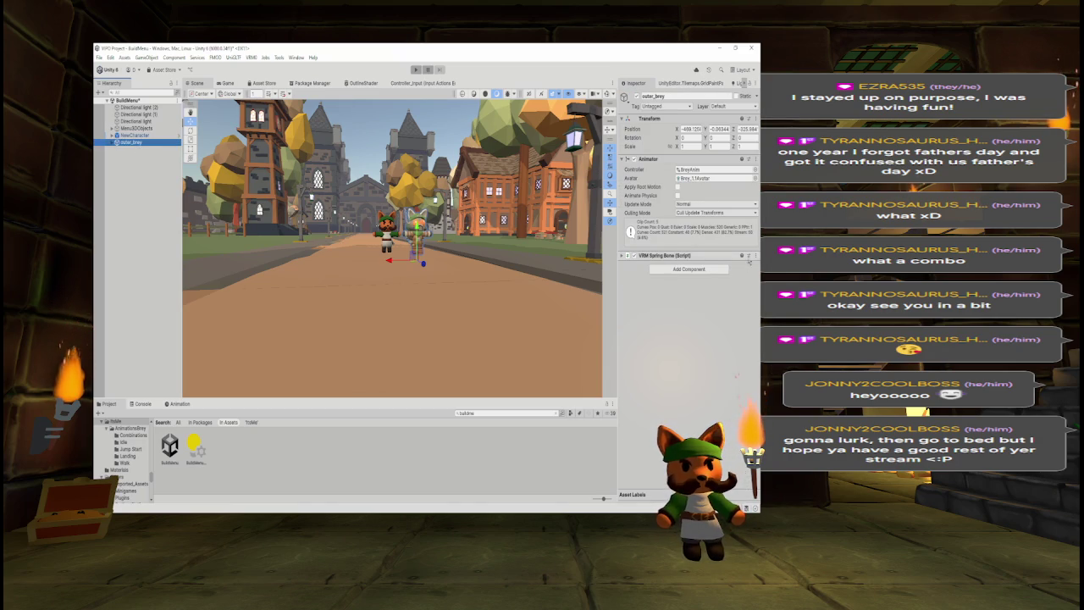
pyautogui.press('w')
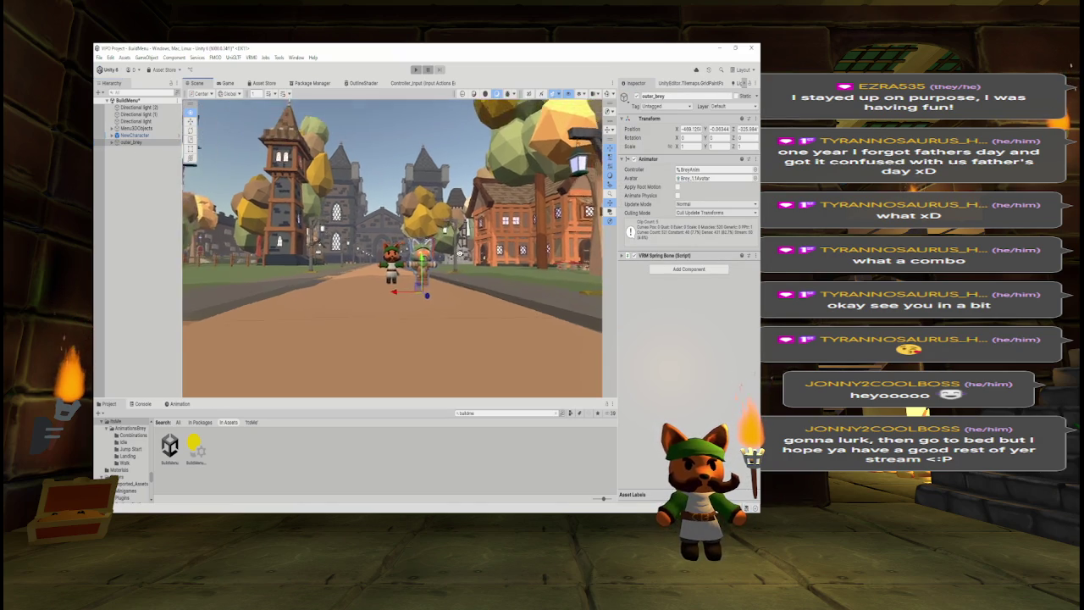
pyautogui.press('w')
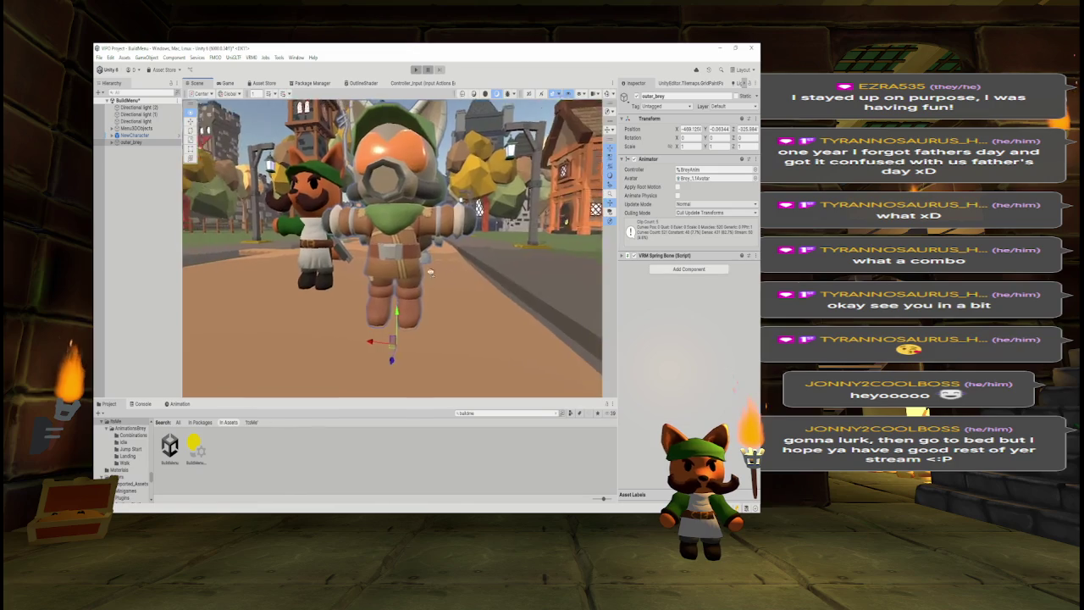
pyautogui.press('e')
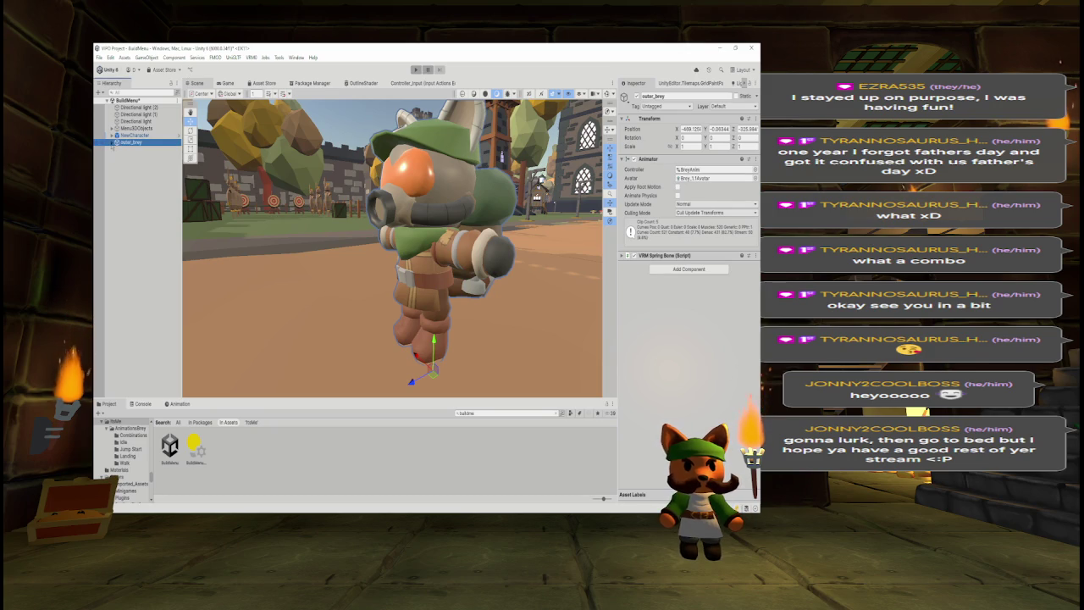
pyautogui.click(114, 142)
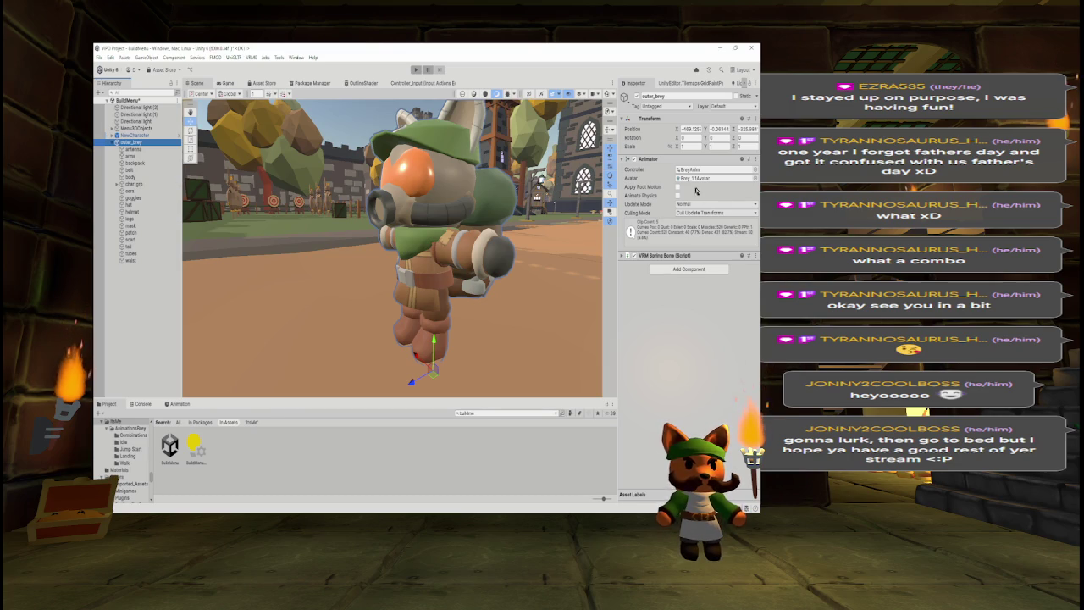
pyautogui.rightClick(676, 160)
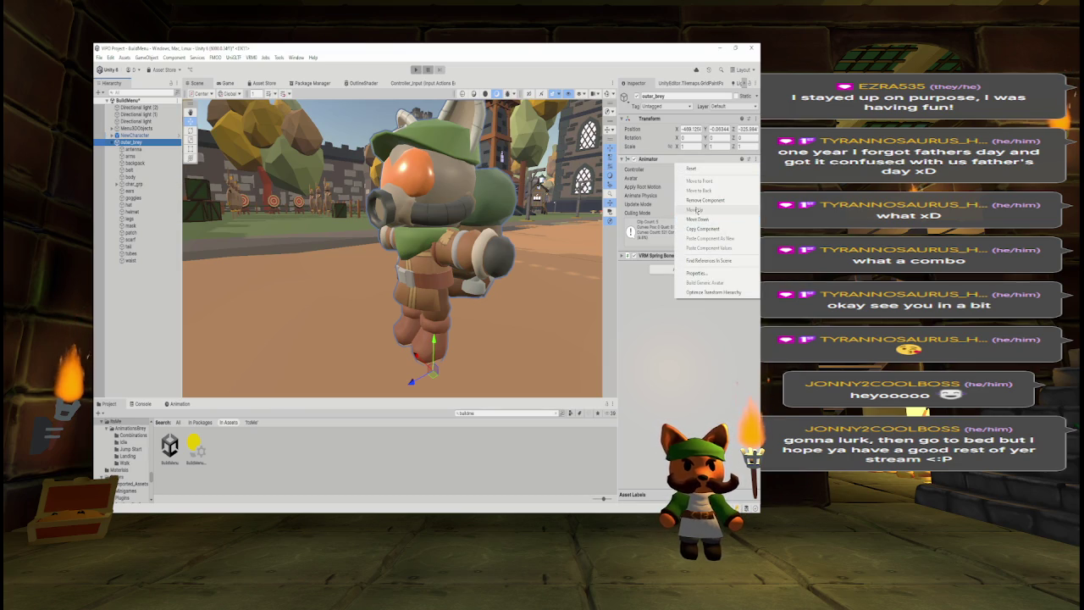
# Inspect char_grp's Transform reset options, reselect outer_brey, and run the BuildMenu scene in Play mode.
pyautogui.click(660, 238)
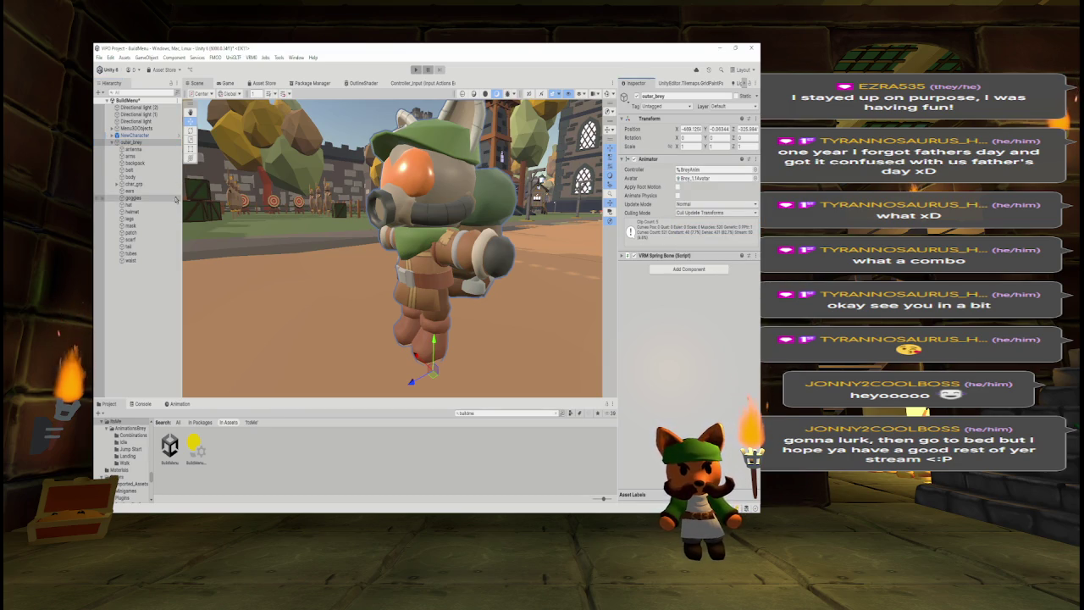
pyautogui.click(133, 184)
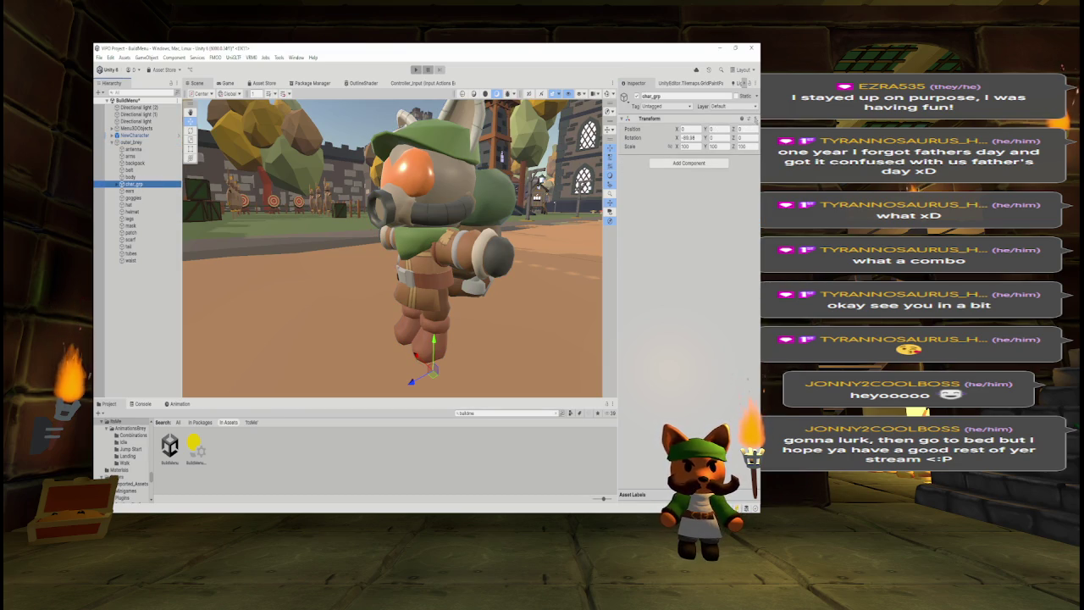
pyautogui.click(748, 118)
pyautogui.moveTo(696, 208)
pyautogui.press('Escape')
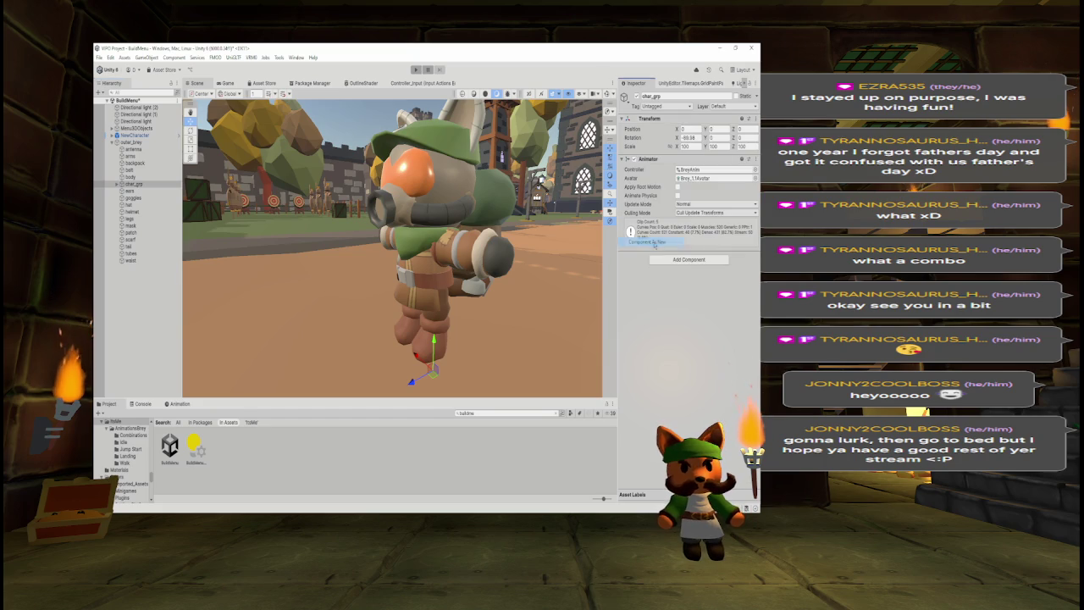
pyautogui.click(162, 144)
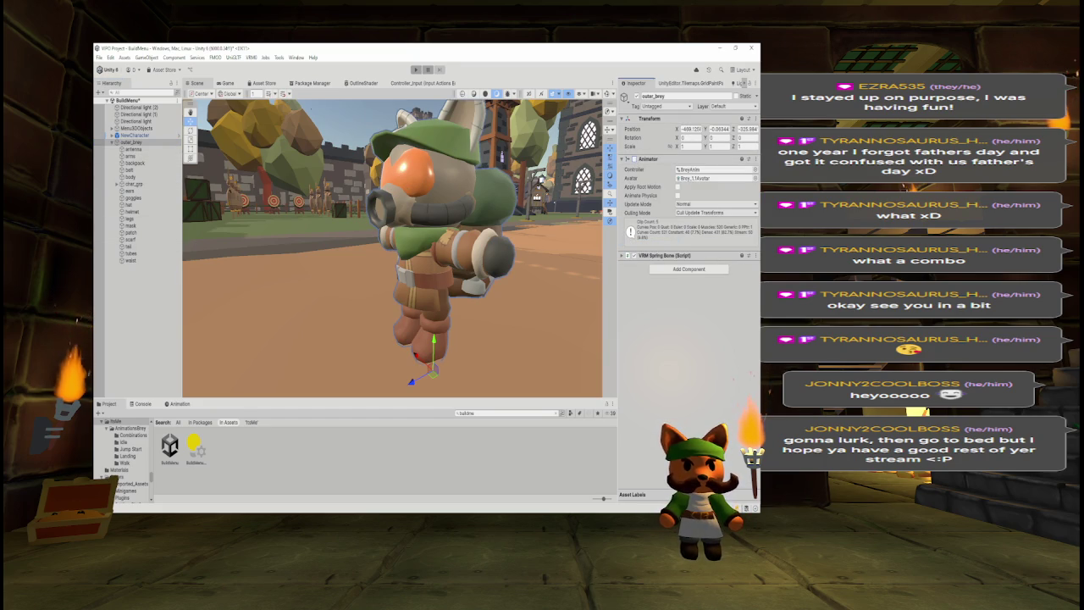
pyautogui.click(416, 69)
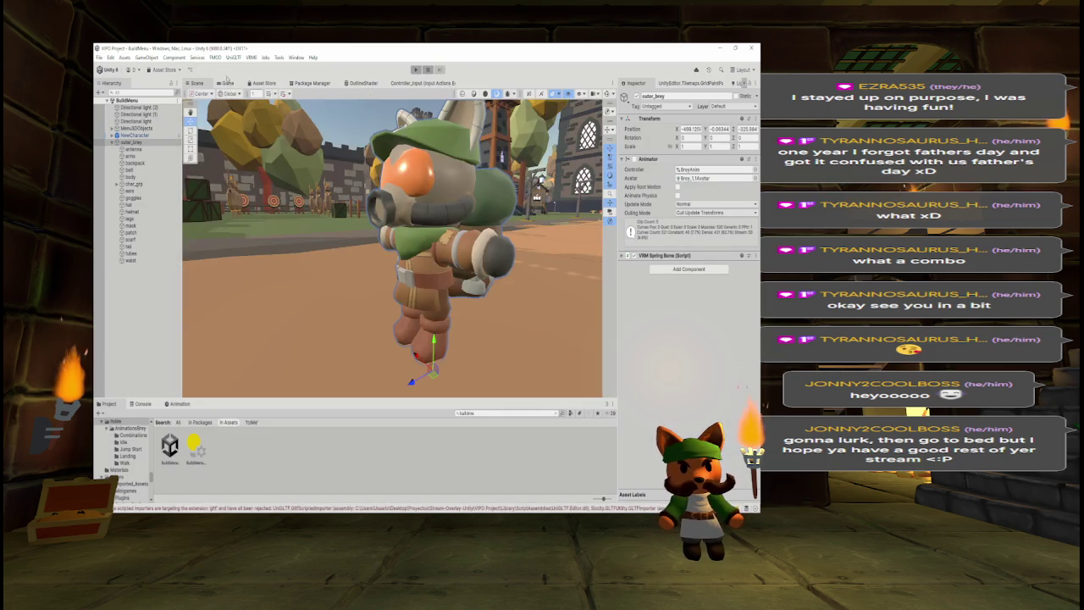
# Switch the Game view to Play Unfocused and return to the Scene view.
pyautogui.click(465, 92)
pyautogui.click(474, 119)
pyautogui.click(196, 83)
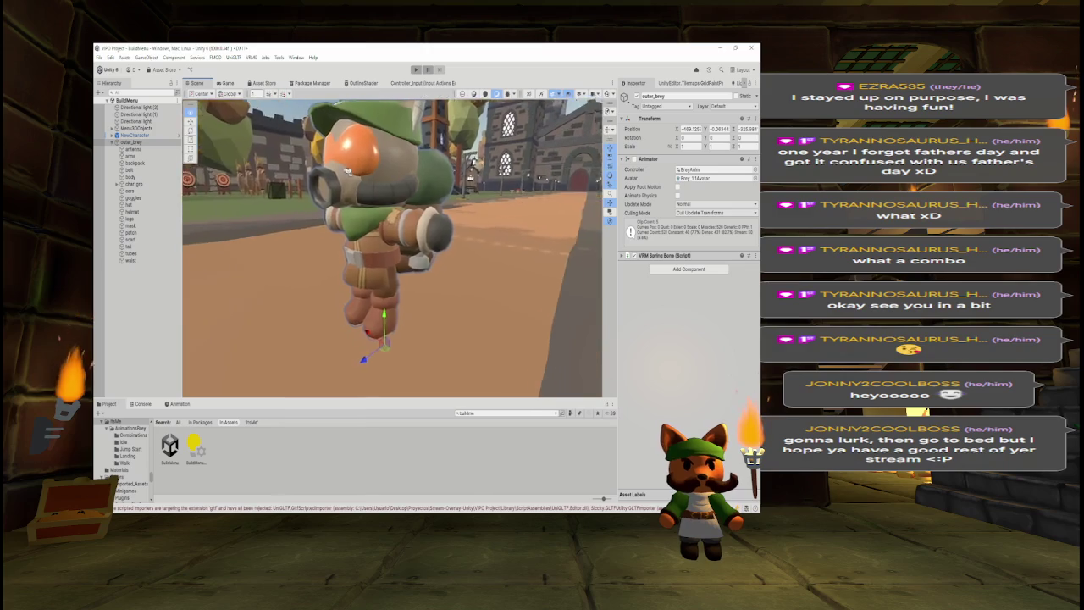
# Step through outer_brey's parts from antenna down to the rig, then select Brey_1.1 under NewCharacter.
pyautogui.moveTo(441, 170); pyautogui.dragTo(500, 160)
pyautogui.moveTo(260, 270); pyautogui.dragTo(260, 270)
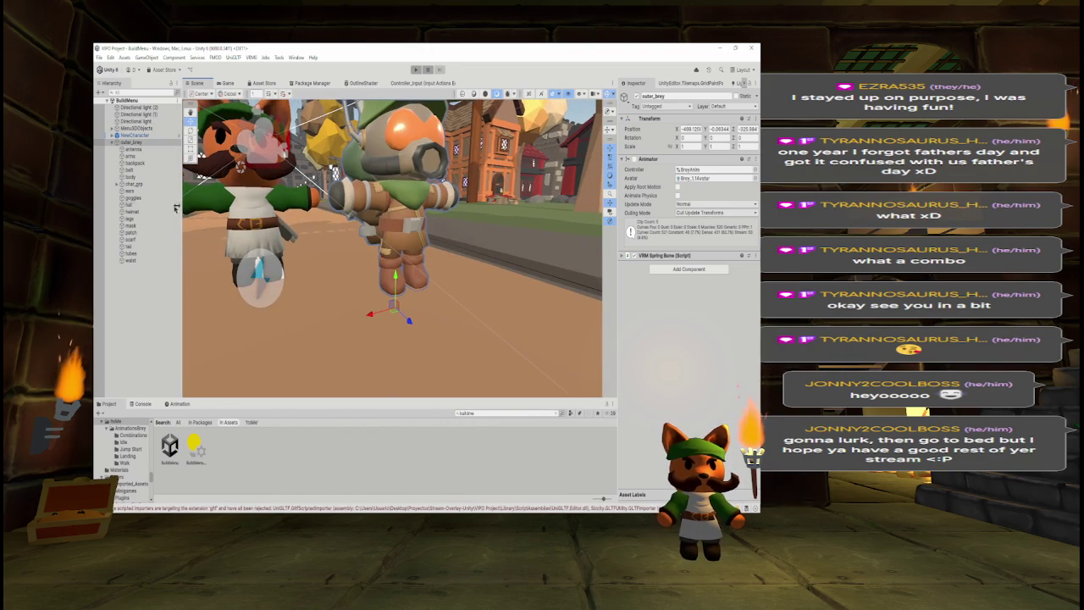
pyautogui.click(136, 150)
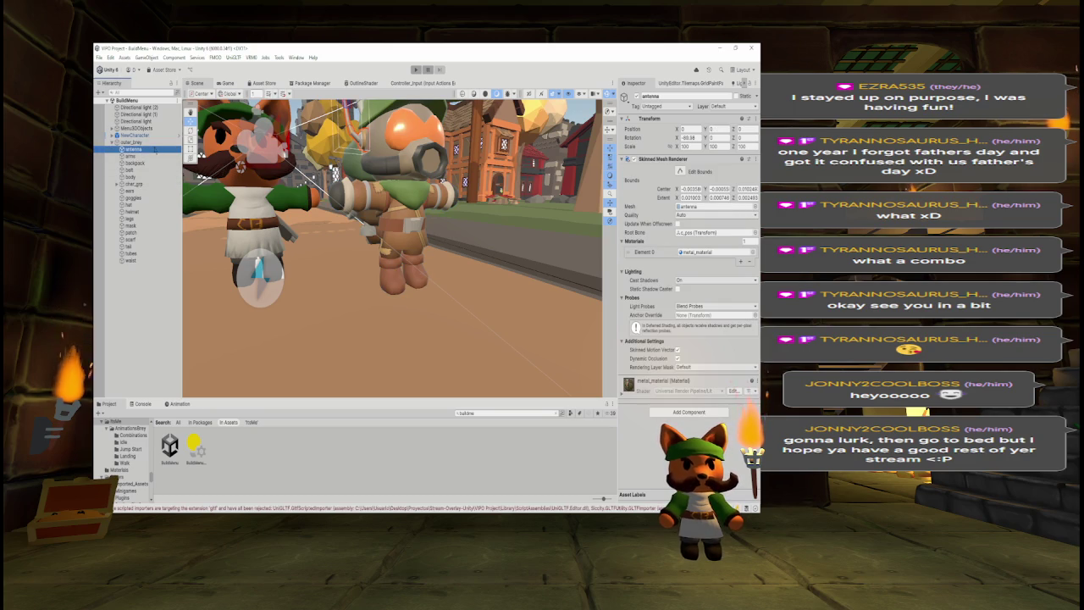
pyautogui.press('Down')
pyautogui.press('Down')
pyautogui.press('Down')
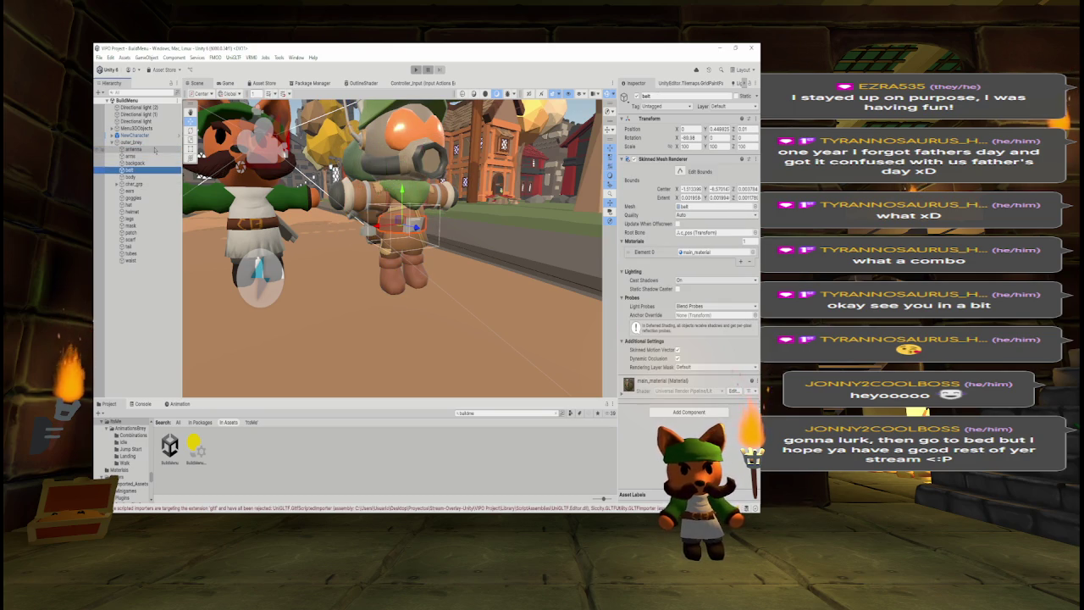
pyautogui.press('Down')
pyautogui.press('Down')
pyautogui.press('Right')
pyautogui.press('Down')
pyautogui.press('Down')
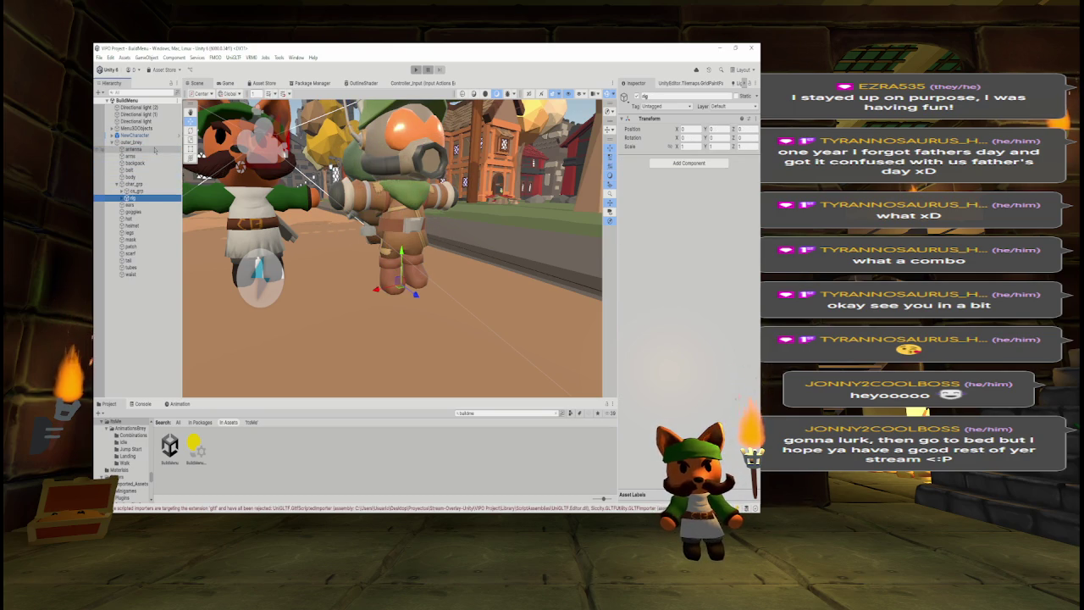
pyautogui.click(112, 135)
pyautogui.click(133, 142)
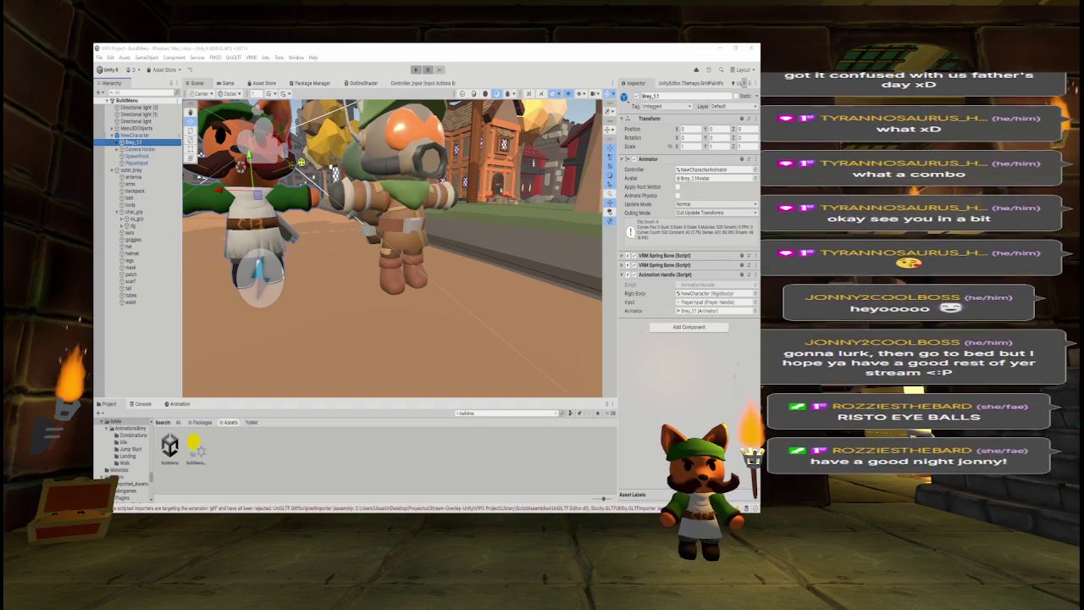
# Check Brey_1.1's Animator and locate its NewCharacterAnimator controller asset in the Project.
pyautogui.moveTo(389, 254); pyautogui.dragTo(321, 254)
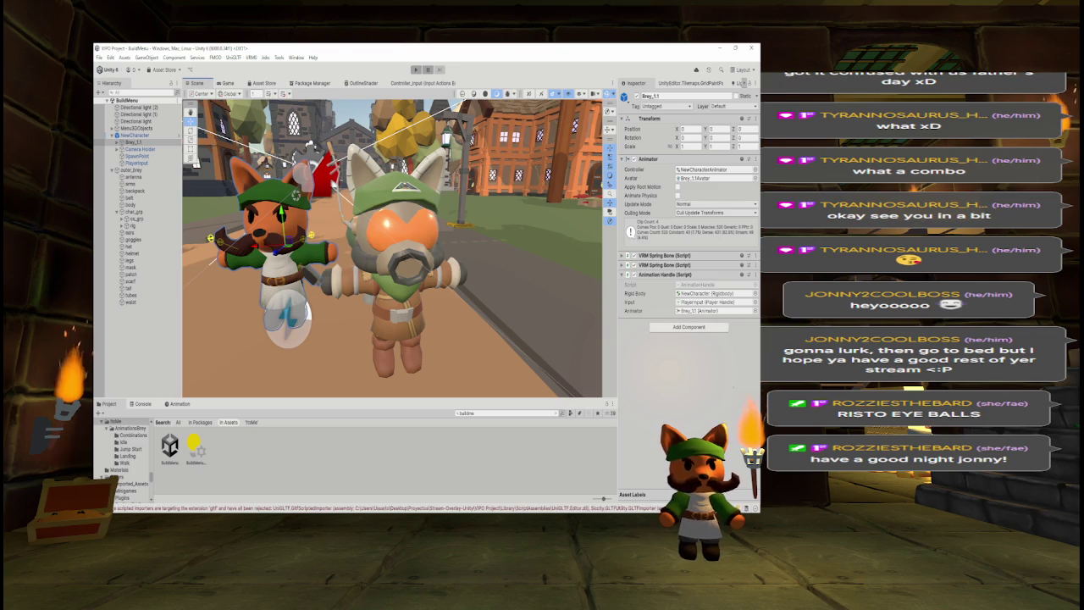
pyautogui.moveTo(509, 237); pyautogui.dragTo(453, 243)
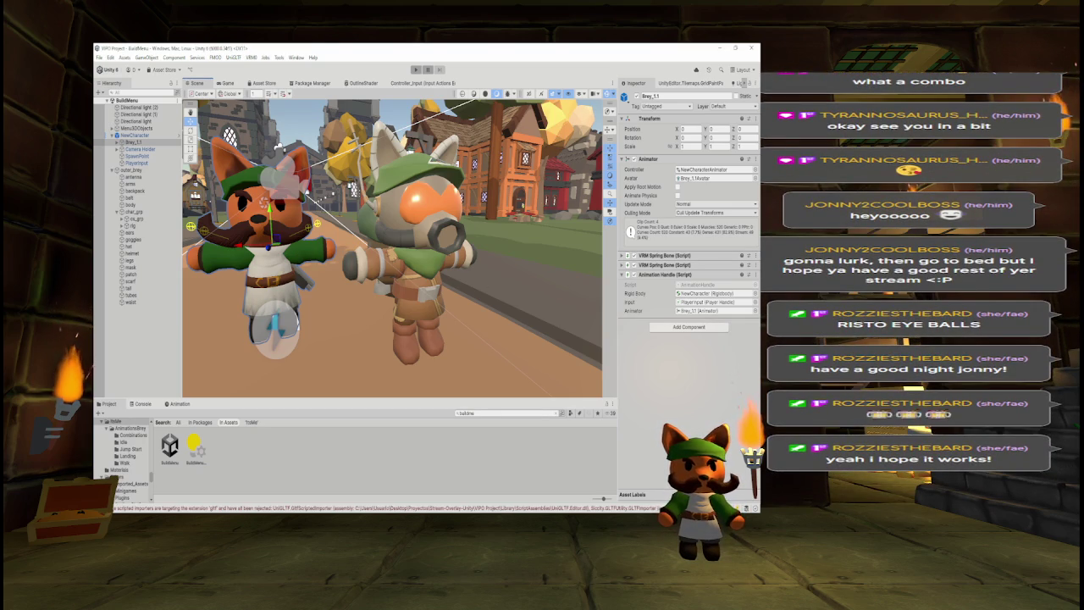
pyautogui.click(131, 226)
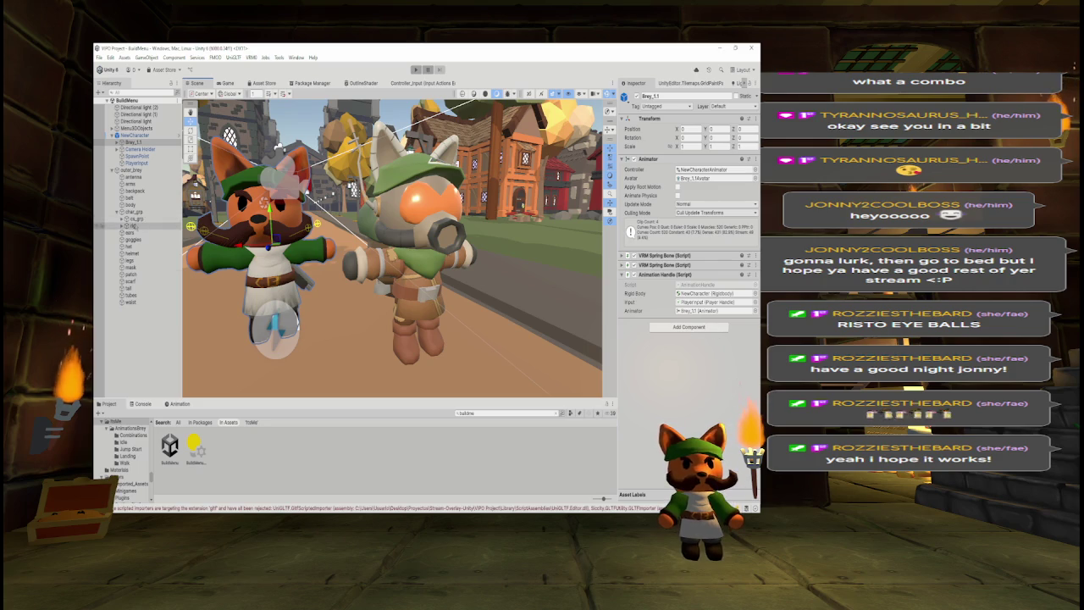
pyautogui.press('Right')
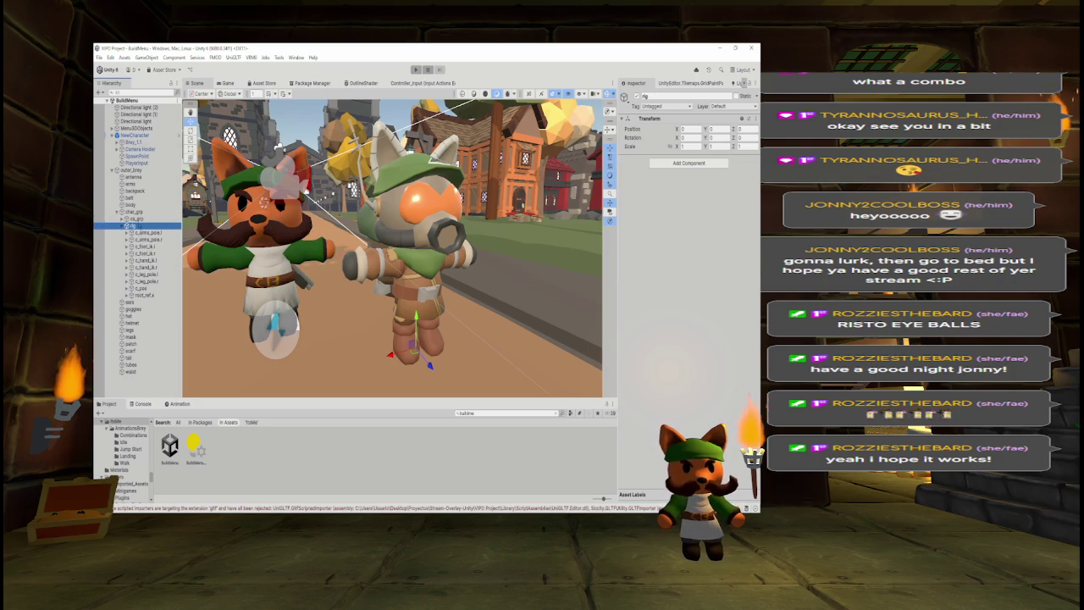
pyautogui.press('Left')
pyautogui.press('Left')
pyautogui.press('Up')
pyautogui.press('Up')
pyautogui.press('Up')
pyautogui.click(688, 169)
pyautogui.click(706, 171)
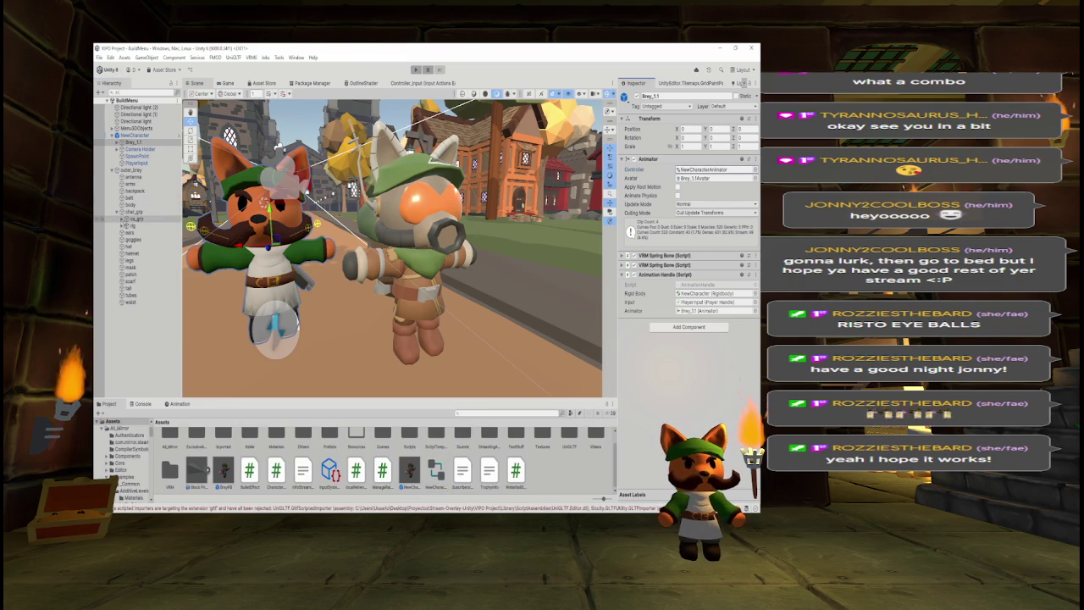
pyautogui.click(134, 219)
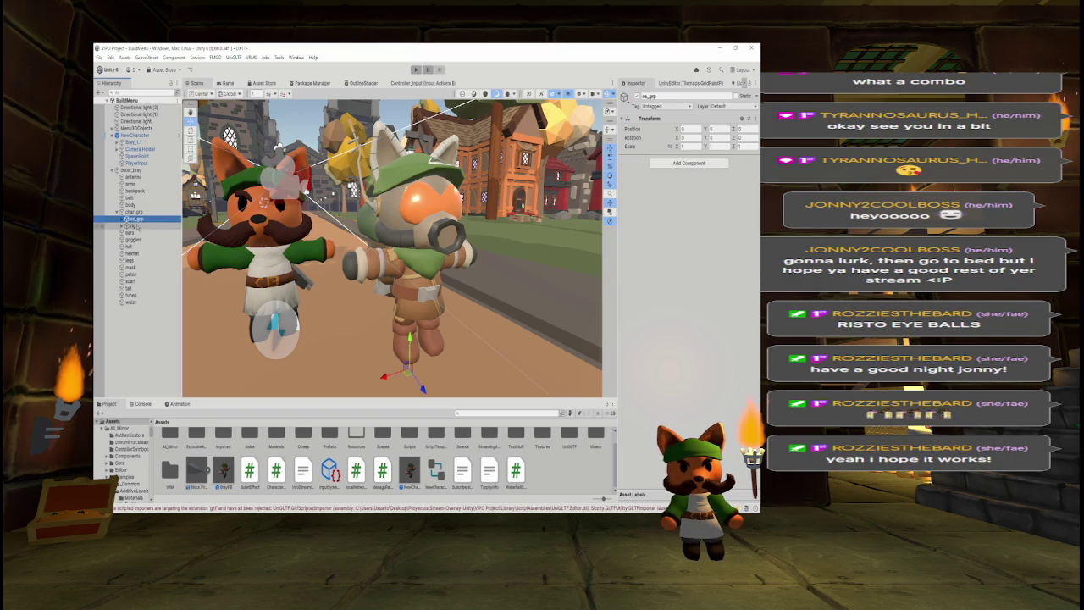
# Search the Project for 'rako' and drag the DrakoPlayer prefab into the scene.
pyautogui.click(532, 412)
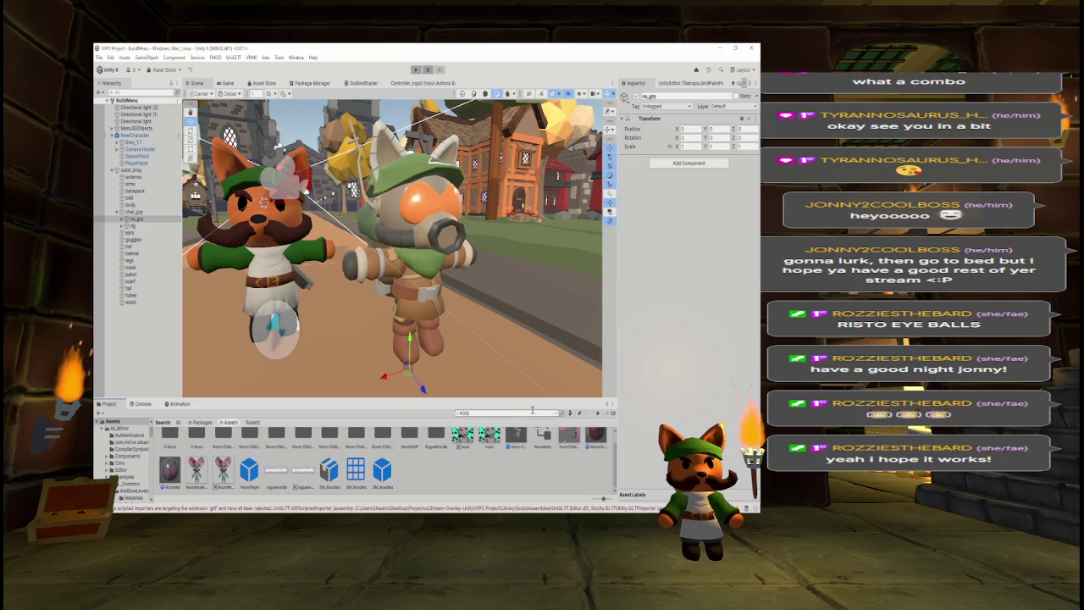
pyautogui.write('rako')
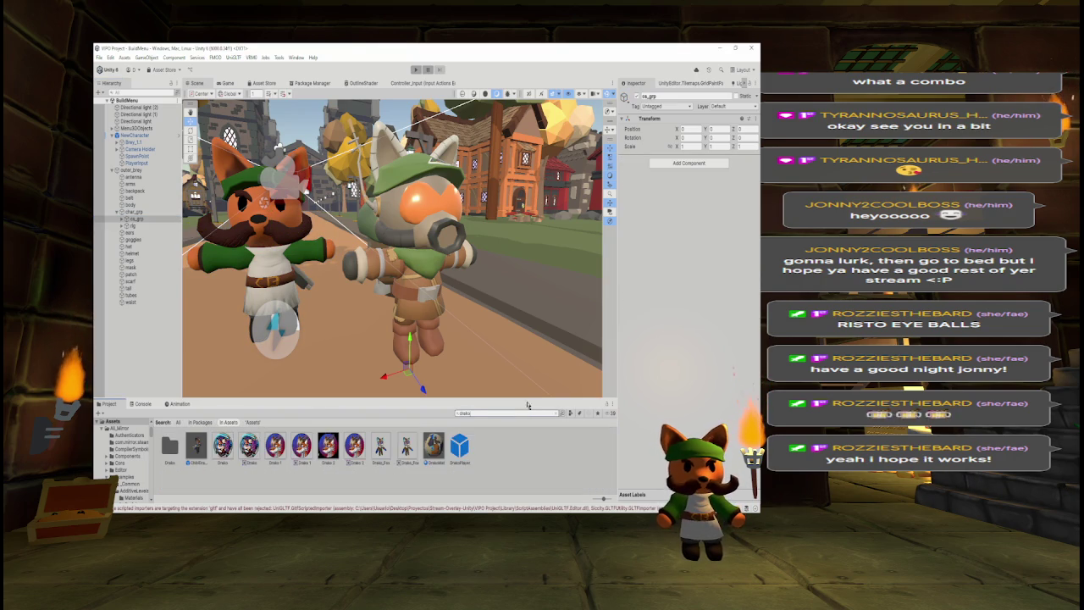
pyautogui.moveTo(460, 447)
pyautogui.mouseDown()
pyautogui.moveTo(364, 415)
pyautogui.moveTo(330, 339)
pyautogui.moveTo(504, 313)
pyautogui.moveTo(517, 297)
pyautogui.mouseUp()
pyautogui.click(481, 412)
pyautogui.write('glitz')
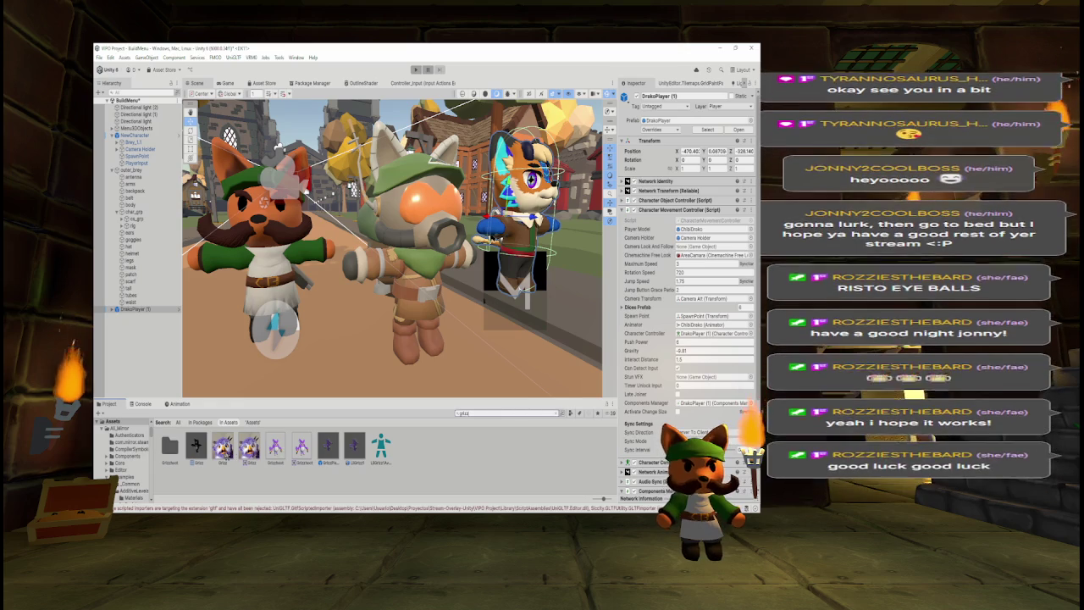
# Place a GrizzPlayer copy in the scene, then expand DrakoPlayer (1) and GrizzPlayer (1) in the Hierarchy.
pyautogui.moveTo(328, 447); pyautogui.dragTo(349, 254)
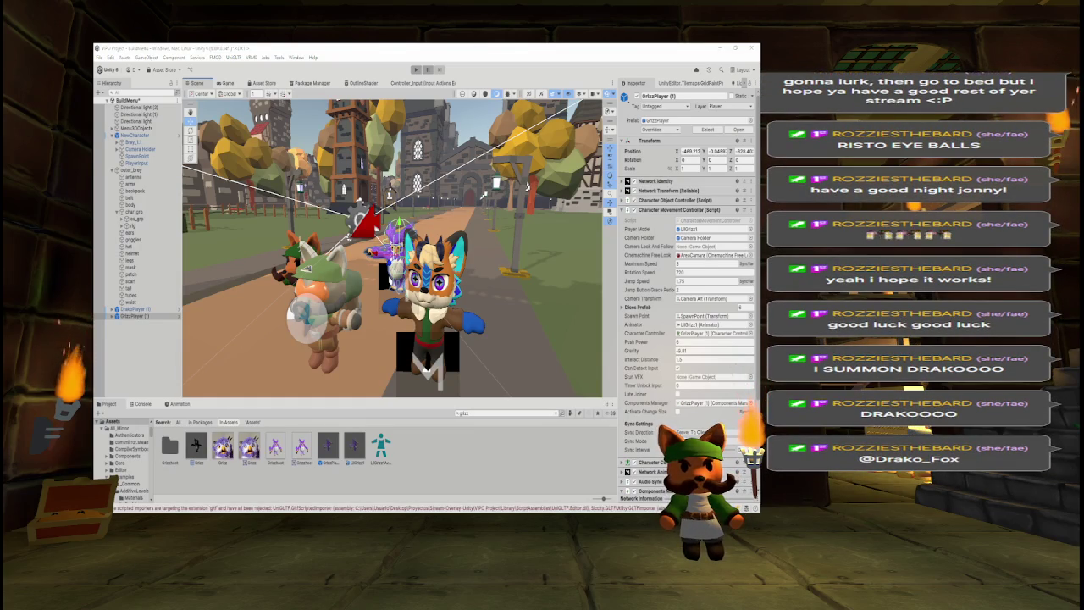
pyautogui.moveTo(475, 279); pyautogui.dragTo(508, 320)
pyautogui.click(127, 316)
pyautogui.click(111, 316)
pyautogui.click(110, 309)
# Compare the Animator settings of ChibiDrako and LilGrizz1.
pyautogui.click(134, 322)
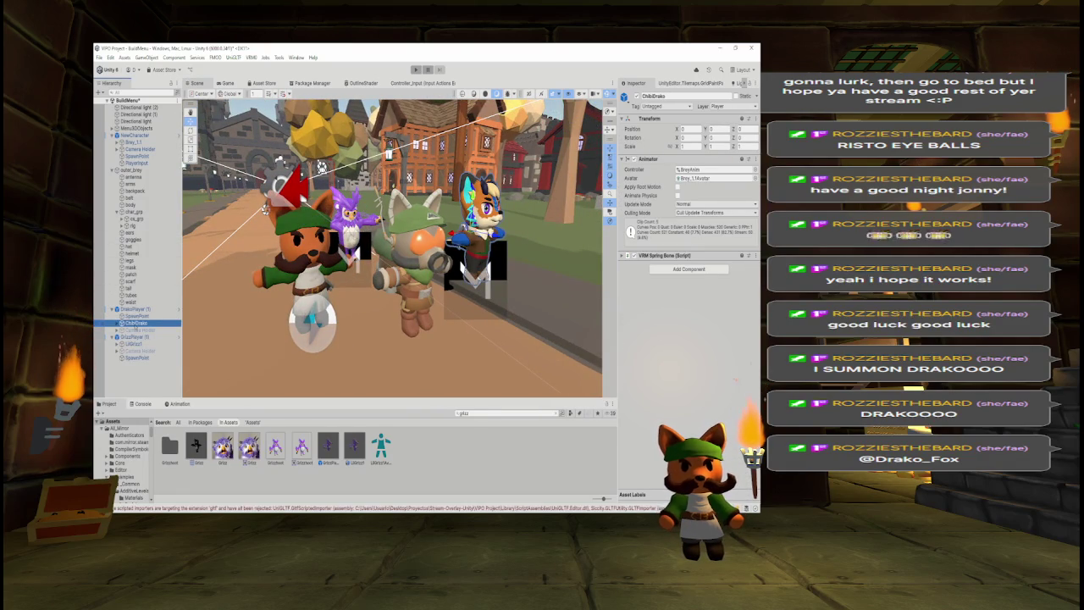
pyautogui.click(133, 344)
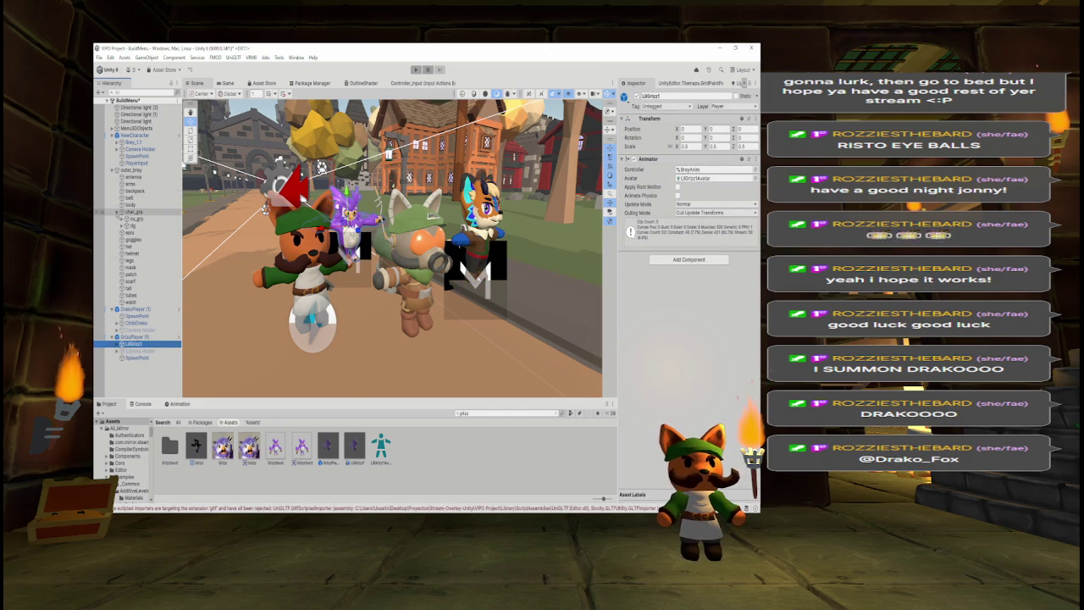
pyautogui.click(118, 212)
pyautogui.click(131, 169)
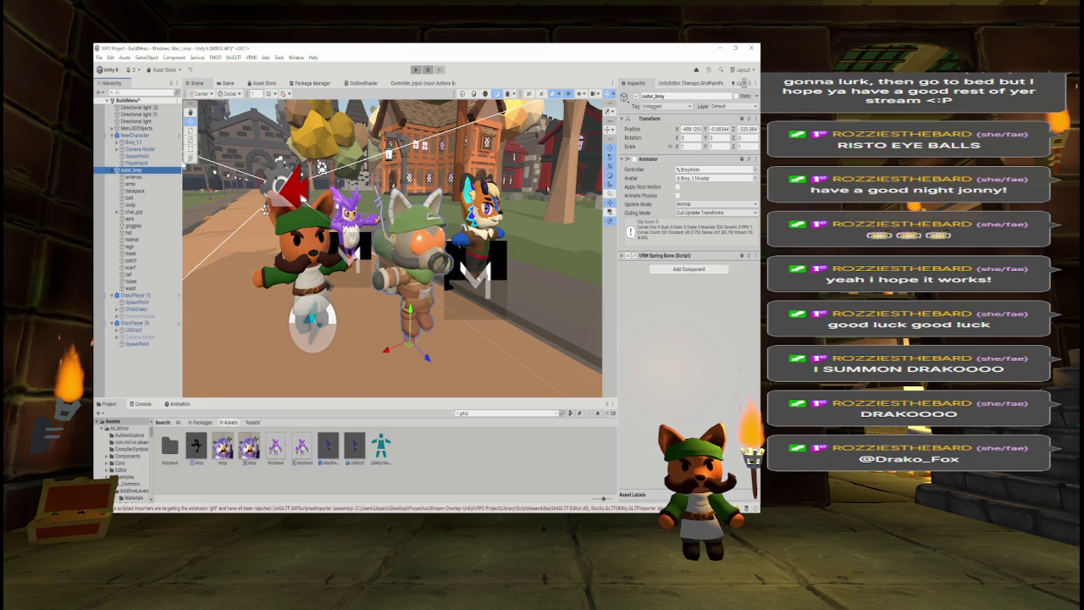
pyautogui.click(633, 167)
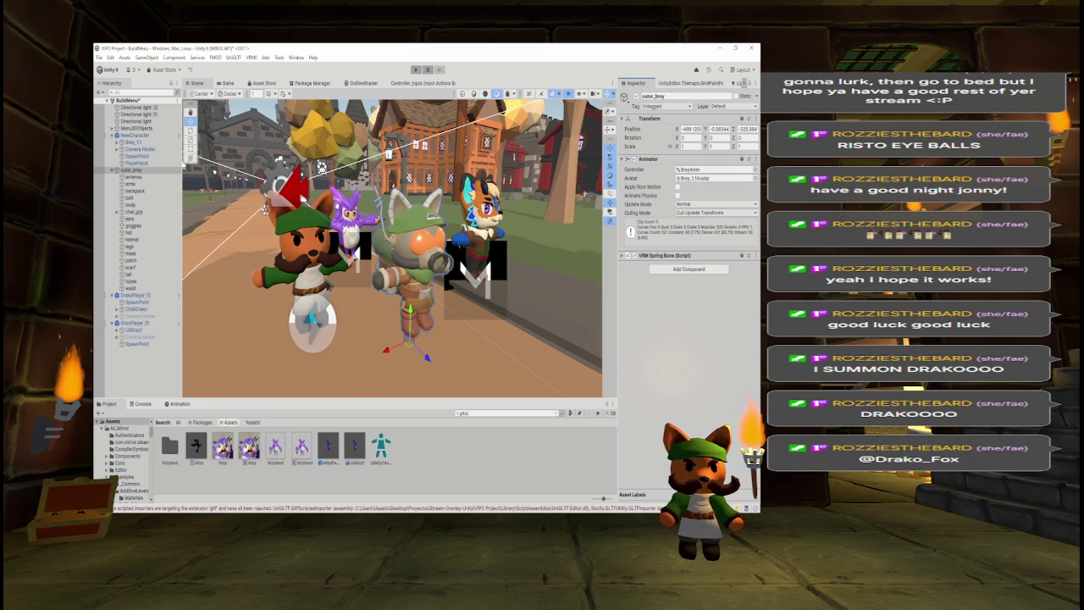
pyautogui.click(138, 310)
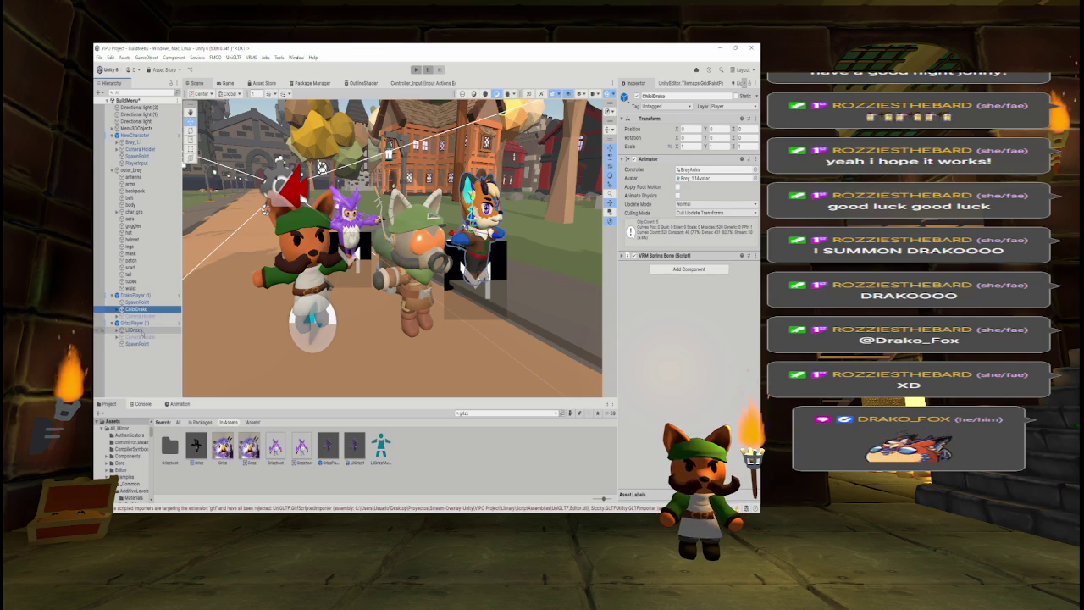
pyautogui.click(140, 329)
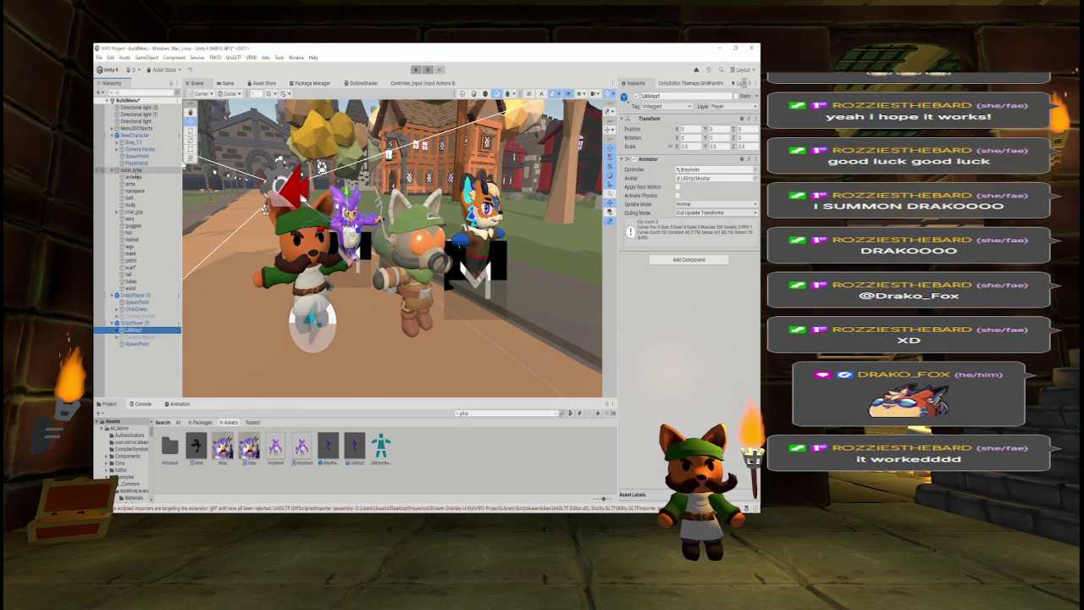
# Search the Project for 'outer', locate OuterBreyPlayer and expand the outer_brey model's parts.
pyautogui.click(501, 413)
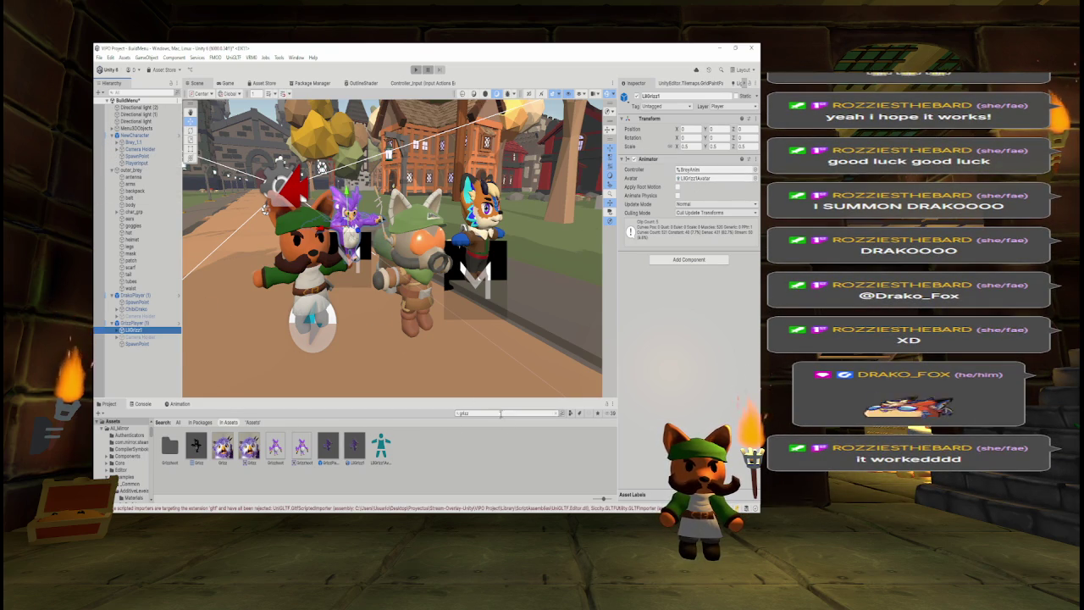
pyautogui.write('outer')
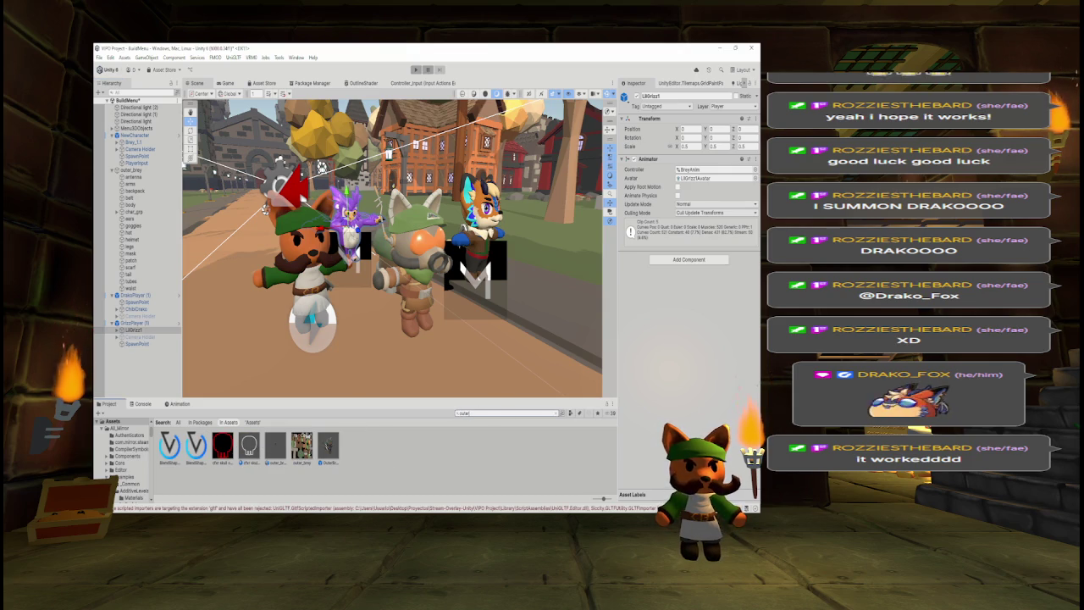
pyautogui.click(329, 445)
pyautogui.click(561, 412)
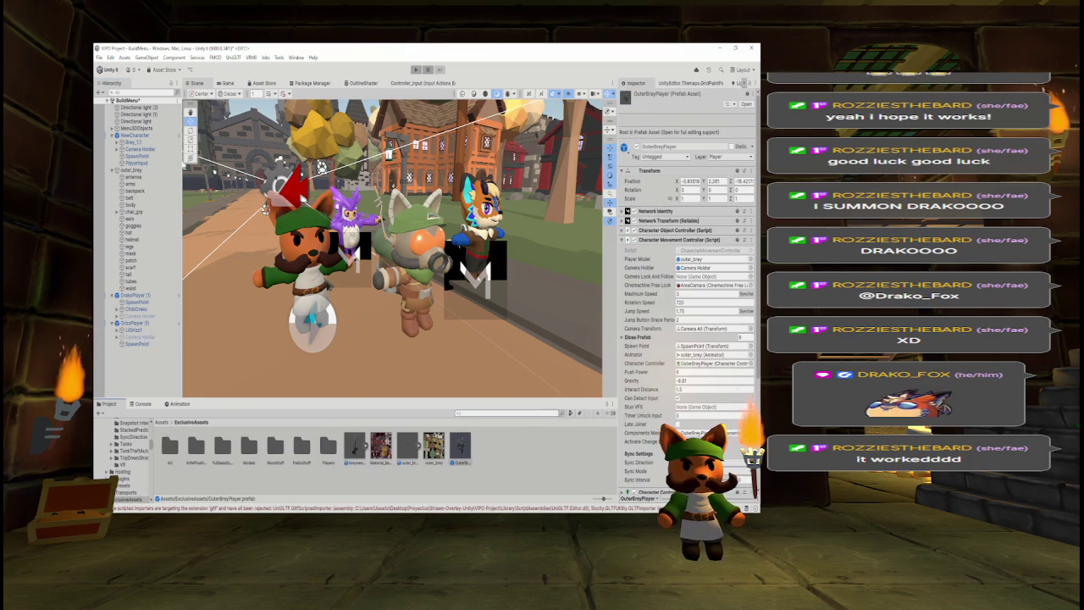
pyautogui.click(421, 445)
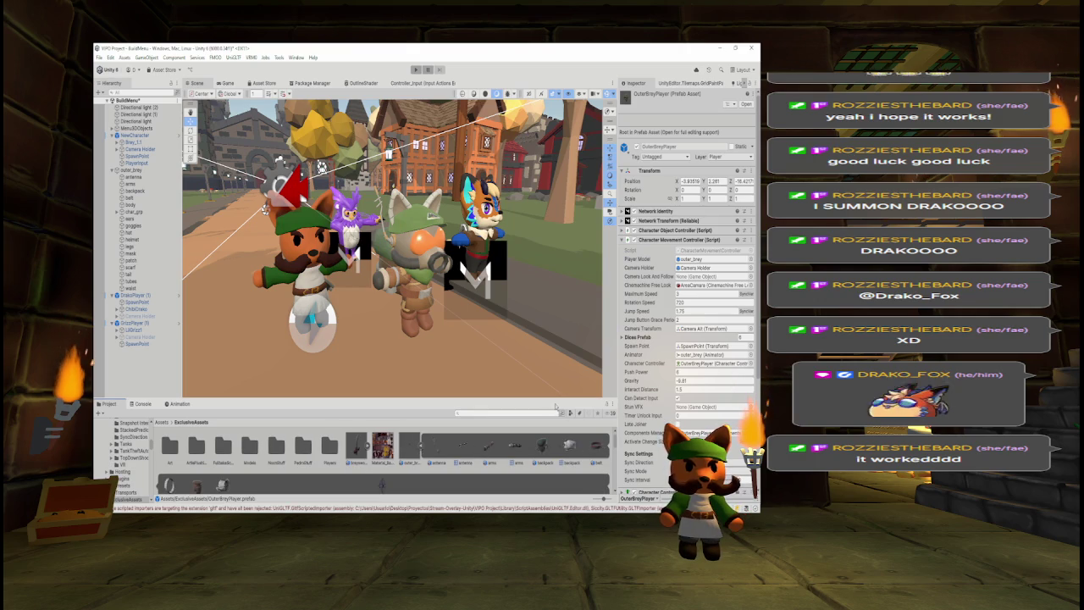
pyautogui.moveTo(555, 399); pyautogui.dragTo(555, 281)
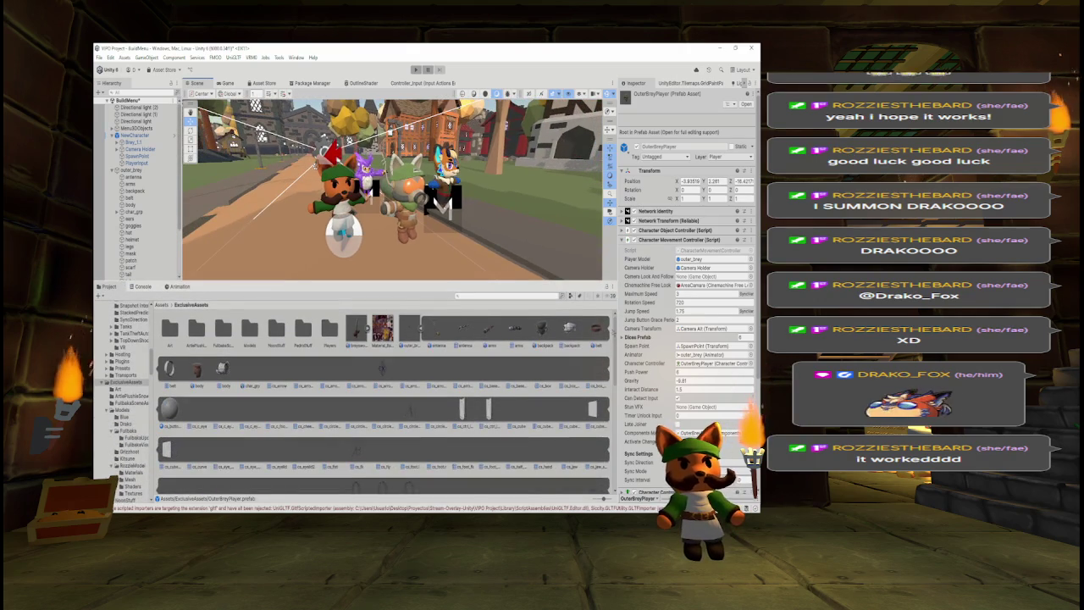
pyautogui.moveTo(617, 337)
pyautogui.mouseDown()
pyautogui.moveTo(619, 432)
pyautogui.moveTo(619, 368)
pyautogui.mouseUp()
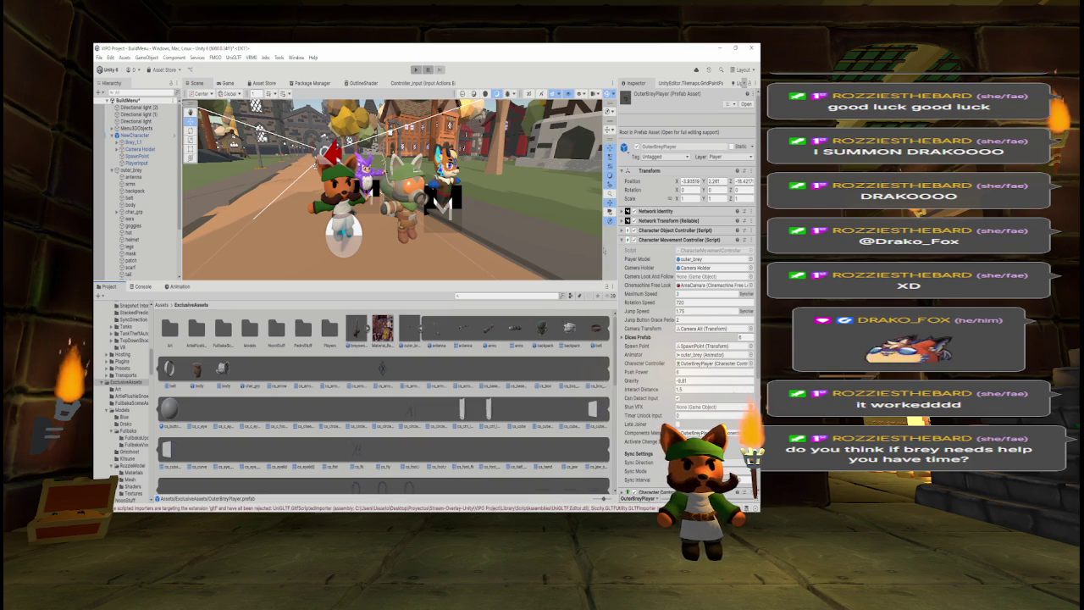
pyautogui.moveTo(516, 282); pyautogui.dragTo(515, 375)
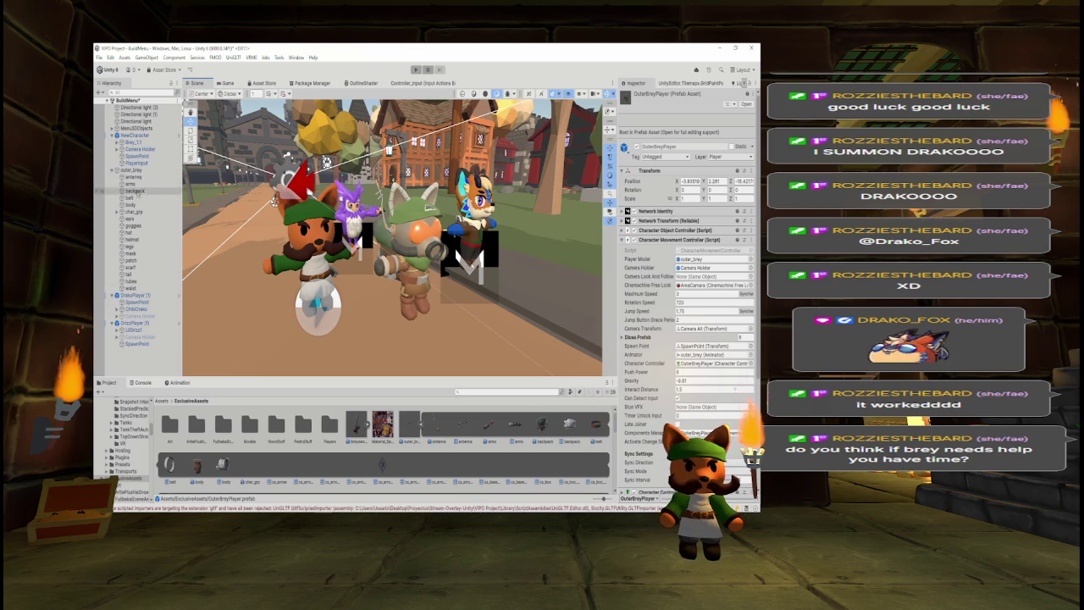
pyautogui.click(131, 170)
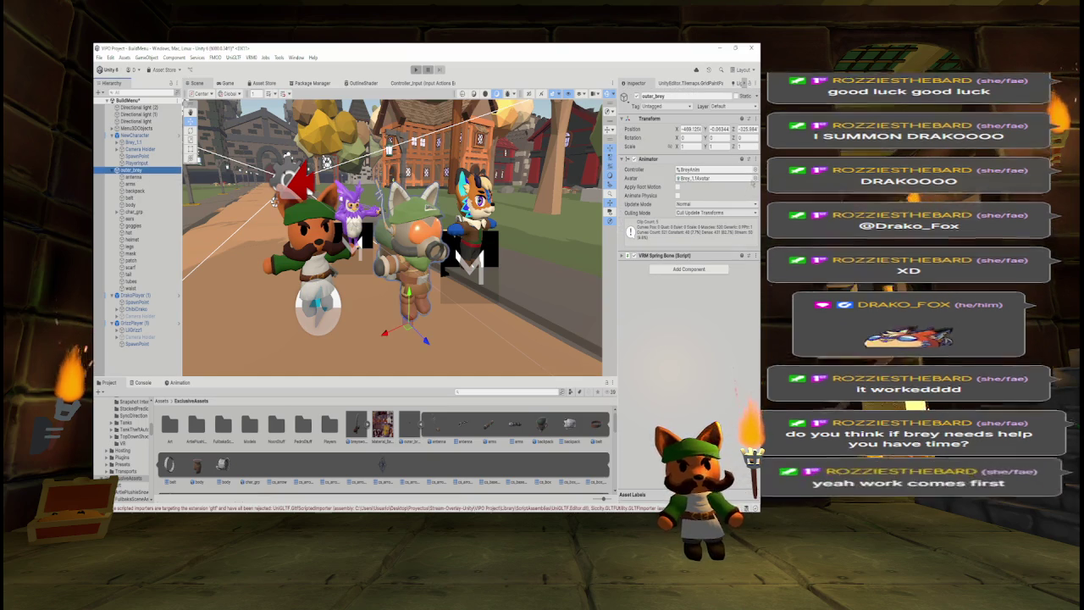
# Assign the Brey_1.1 avatar to outer_brey's Animator via the Select Avatar picker.
pyautogui.click(754, 178)
pyautogui.moveTo(700, 175); pyautogui.dragTo(661, 131)
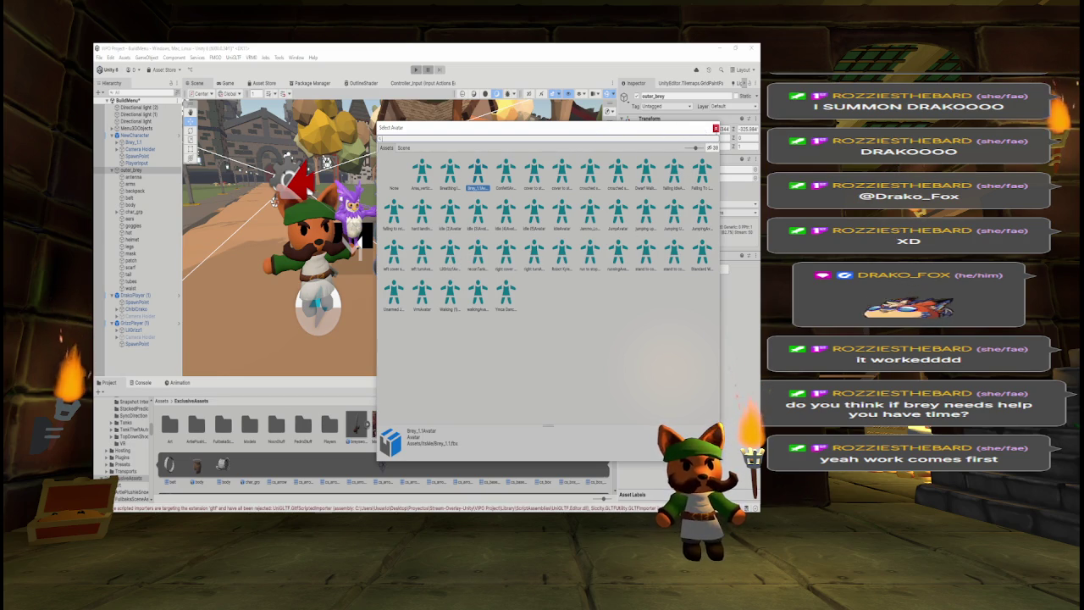
pyautogui.click(716, 128)
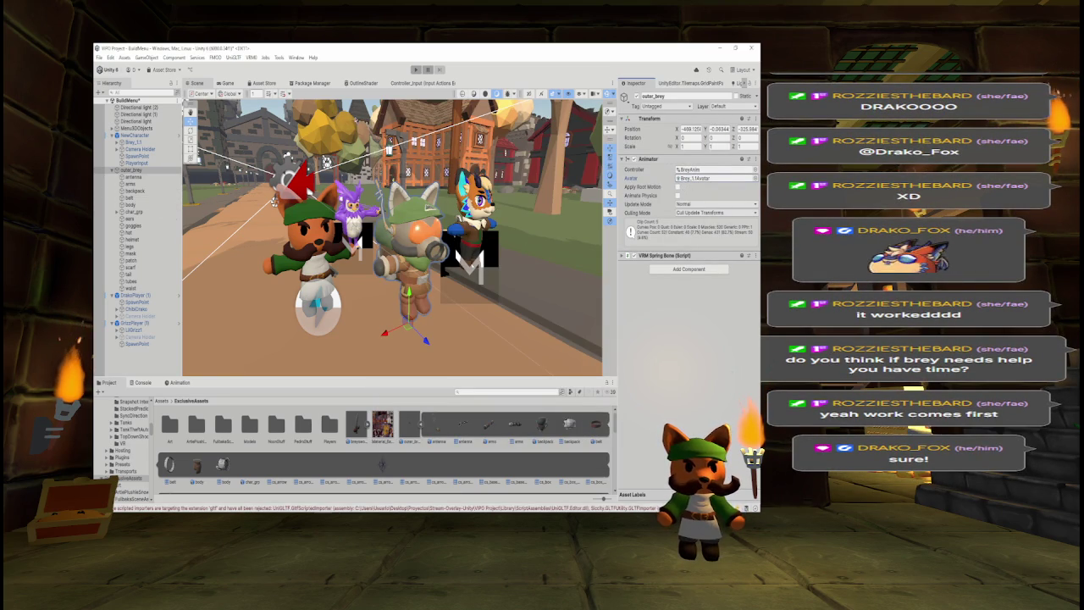
pyautogui.click(136, 294)
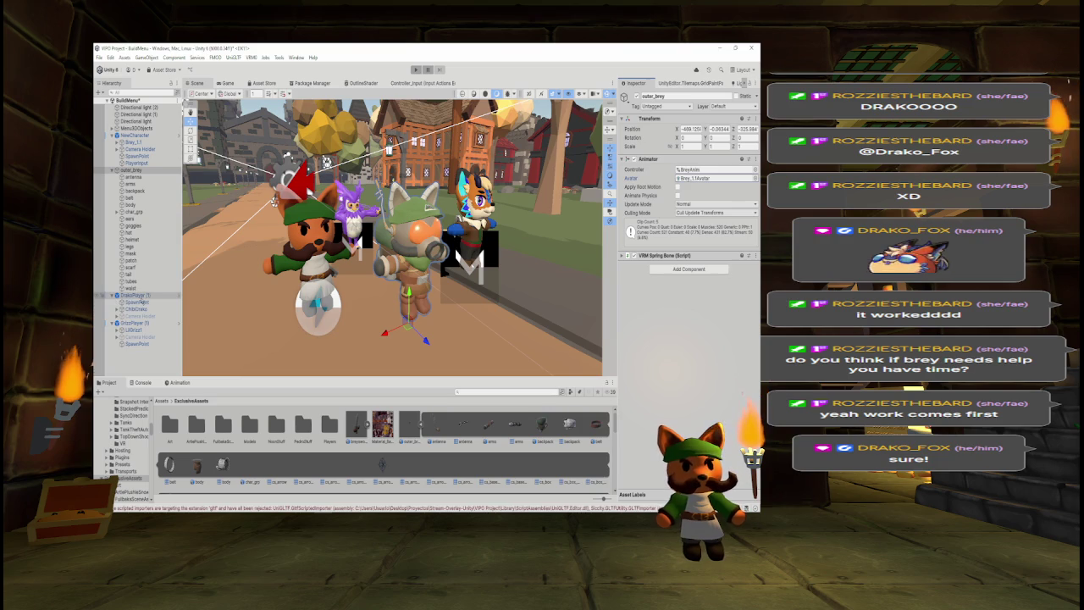
pyautogui.click(748, 190)
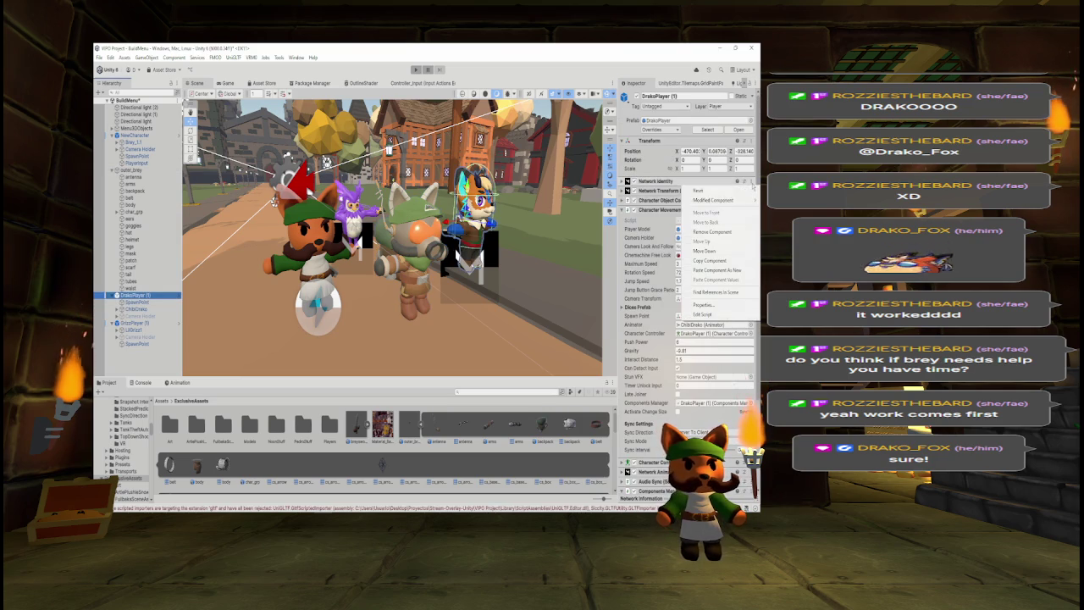
# Remove Network Identity, Network Transform, Character Object, Character Movement and Character Controller from DrakoPlayer (1).
pyautogui.click(718, 232)
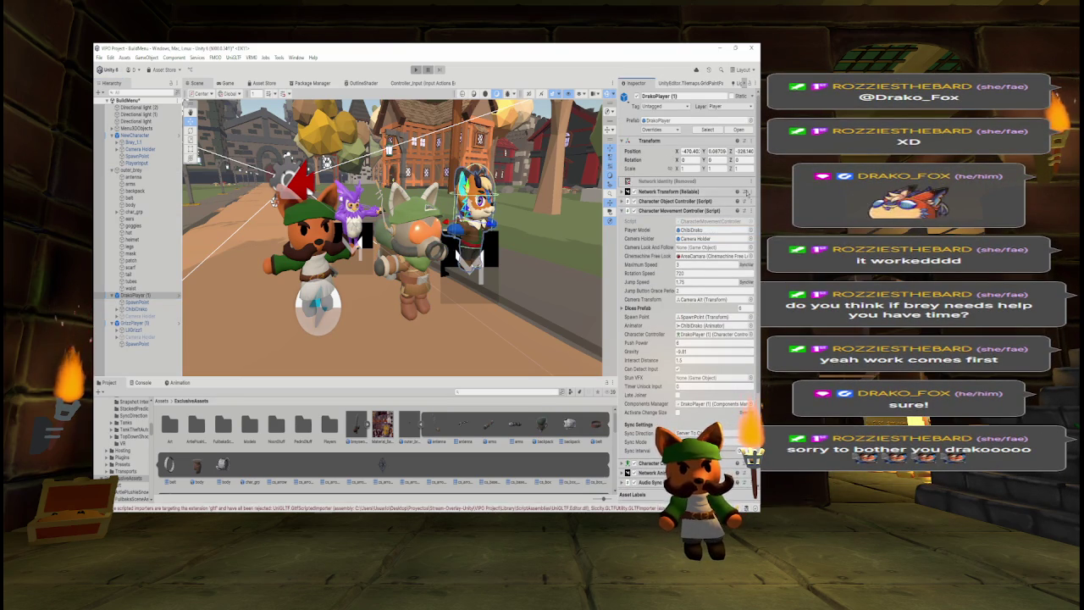
pyautogui.click(748, 192)
pyautogui.click(718, 233)
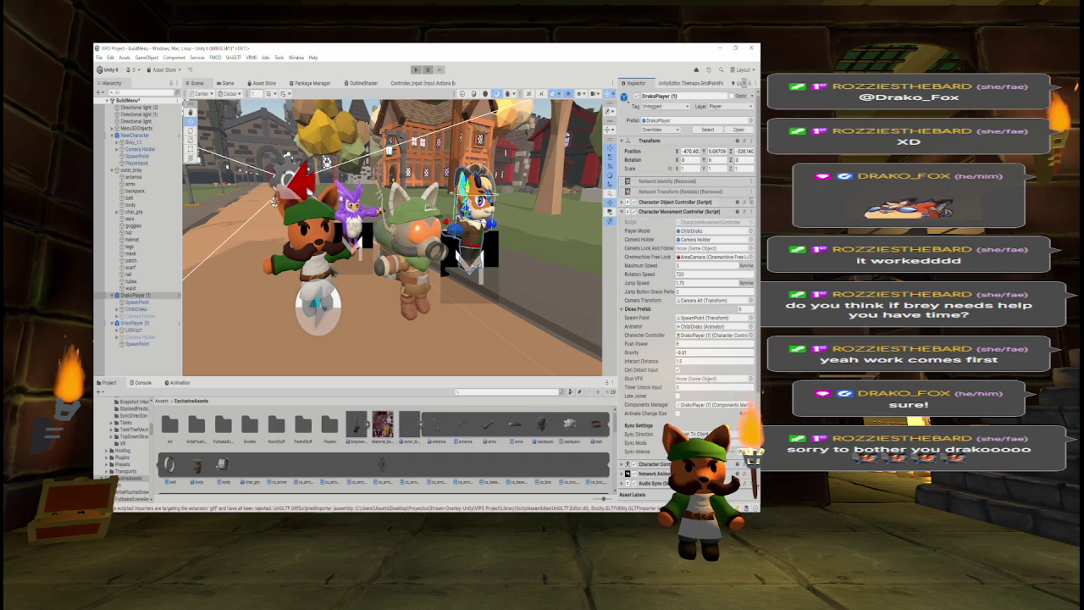
pyautogui.click(748, 202)
pyautogui.click(718, 243)
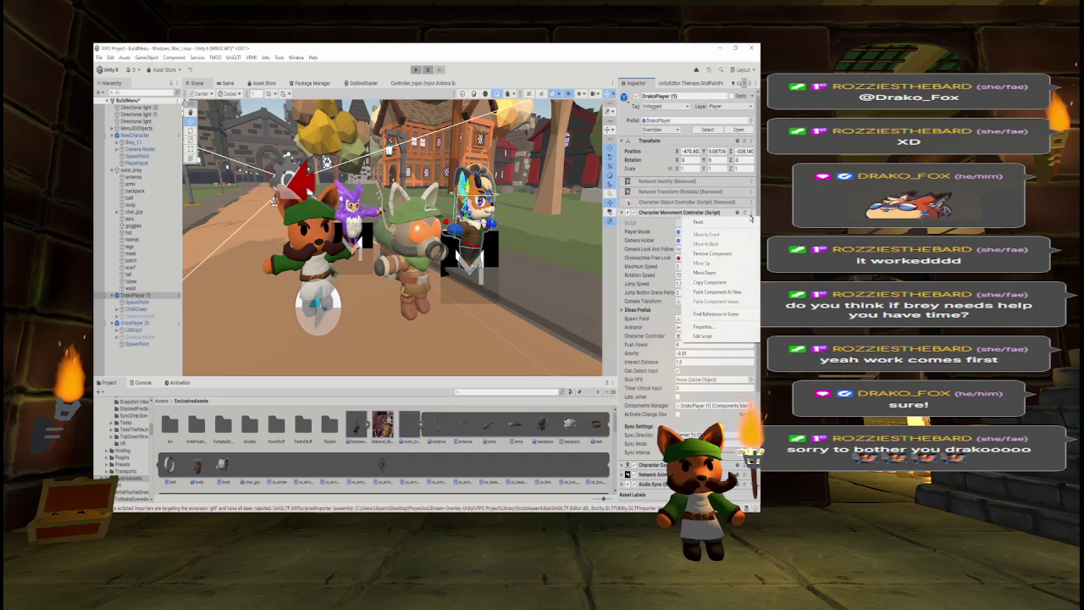
pyautogui.click(748, 212)
pyautogui.click(718, 254)
pyautogui.click(749, 222)
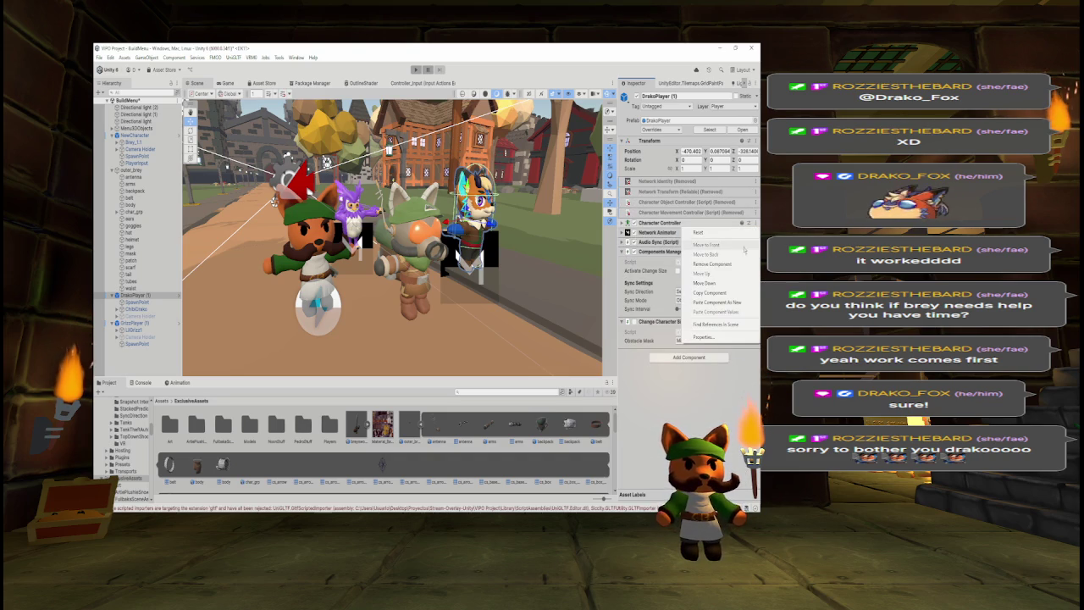
pyautogui.click(718, 264)
# Remove Network Animator, Audio Sync, Components Manager and Change Character Size from DrakoPlayer (1).
pyautogui.click(749, 233)
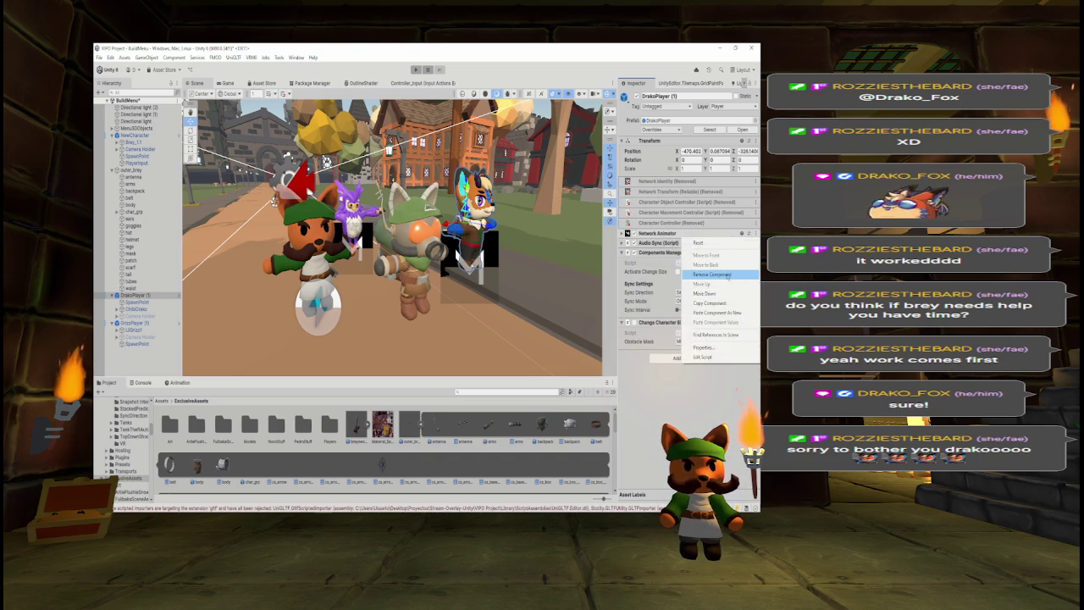
pyautogui.click(712, 273)
pyautogui.click(749, 243)
pyautogui.click(712, 285)
pyautogui.click(749, 254)
pyautogui.click(726, 295)
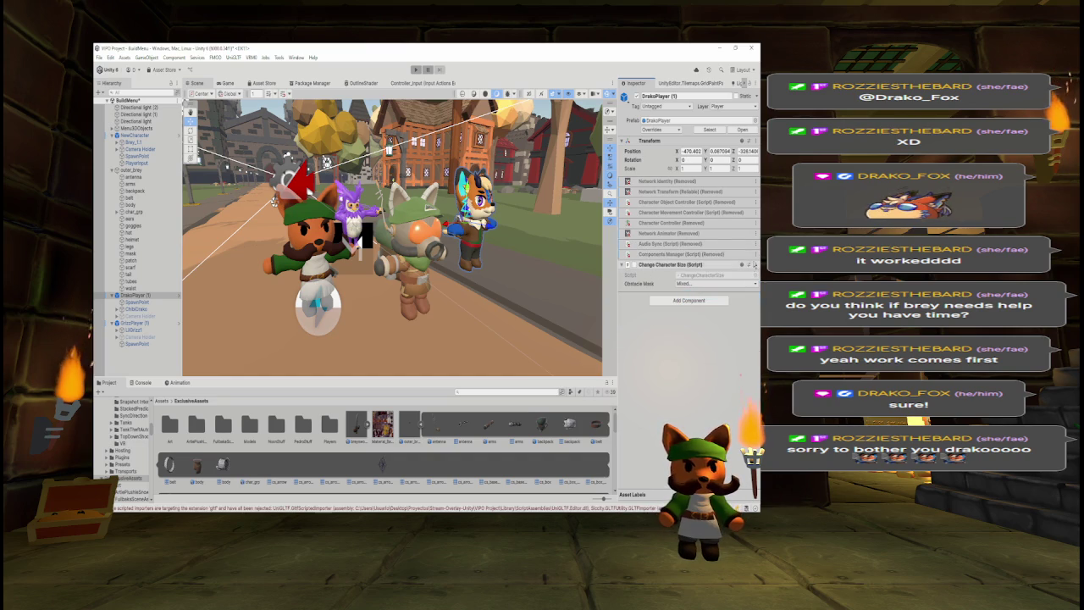
pyautogui.click(748, 265)
pyautogui.click(722, 305)
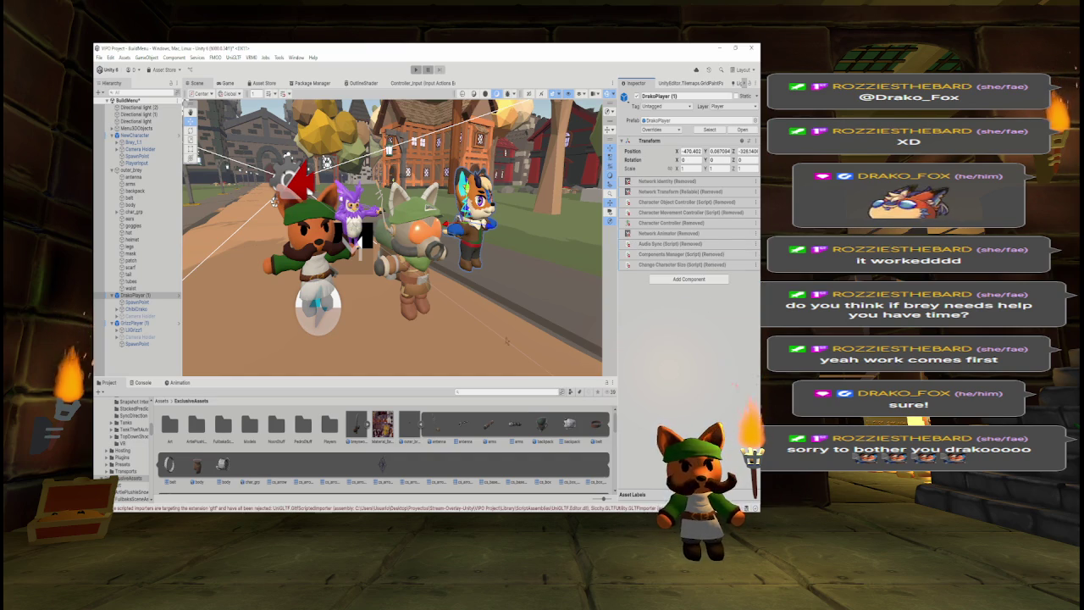
pyautogui.click(139, 322)
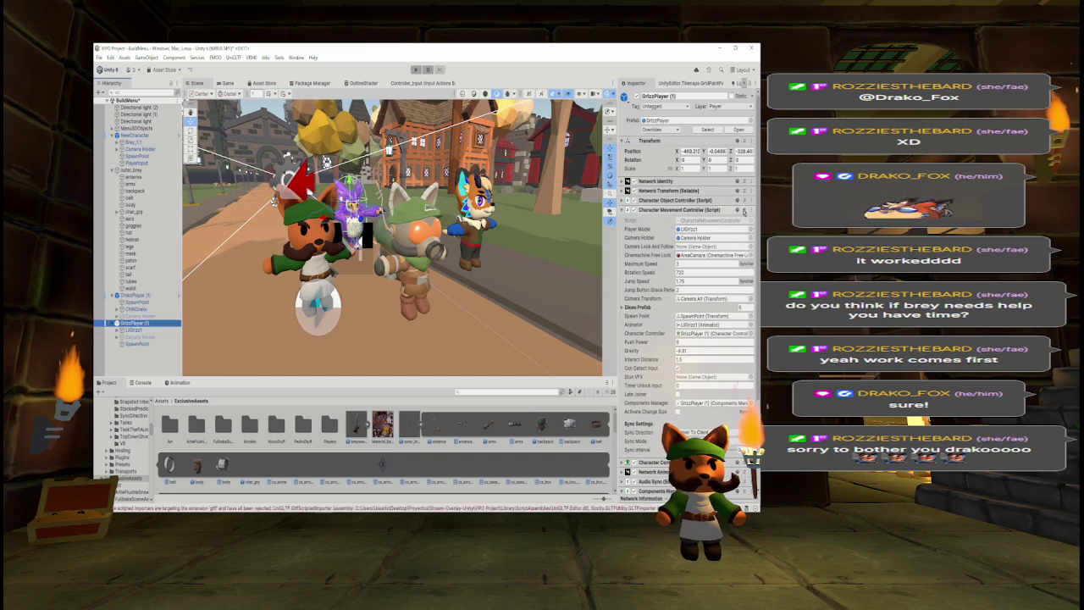
# Remove Network Identity, Network Transform, Character Object and Character Movement Controllers from GrizzPlayer (1).
pyautogui.click(748, 181)
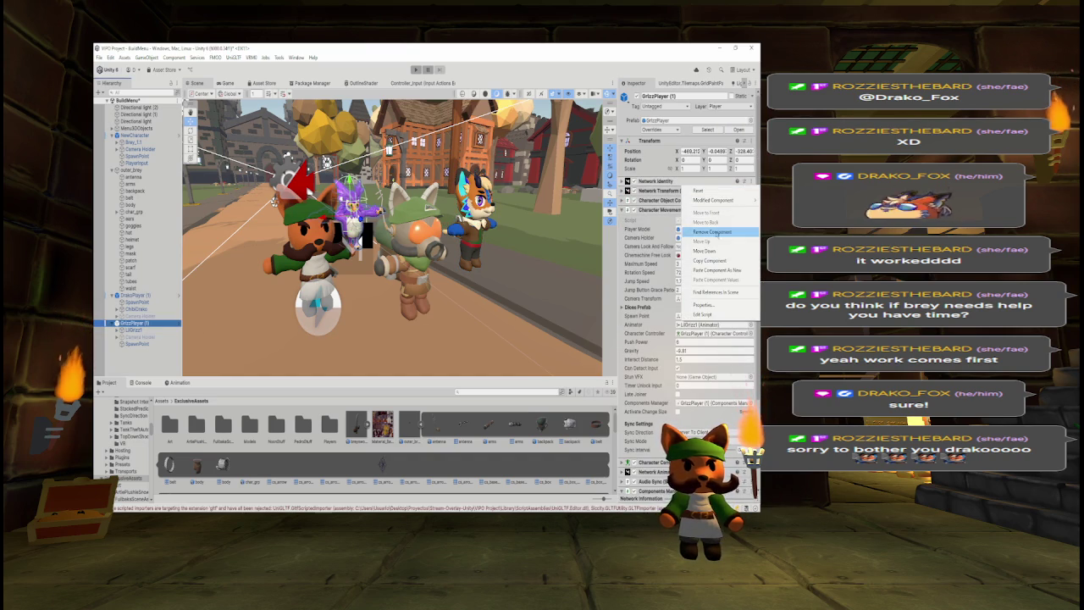
pyautogui.click(713, 231)
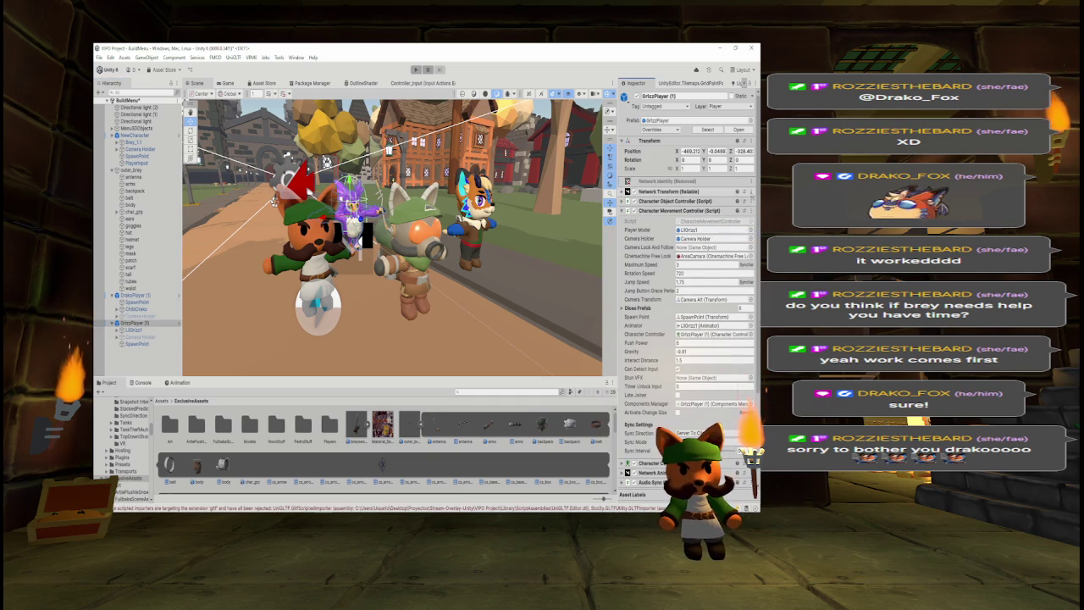
pyautogui.rightClick(684, 199)
pyautogui.click(713, 232)
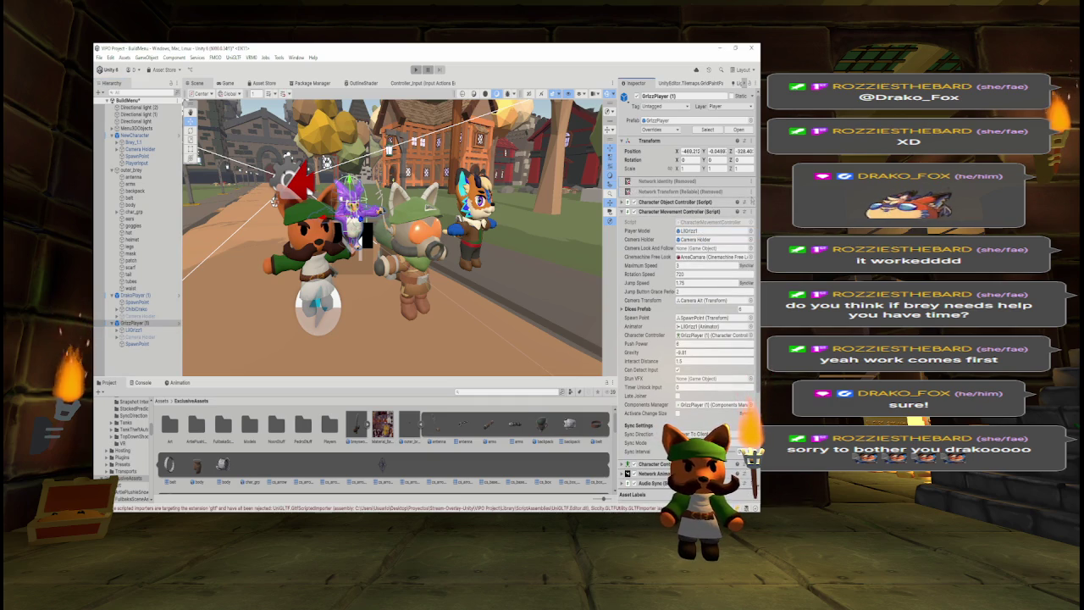
pyautogui.click(744, 202)
pyautogui.click(712, 243)
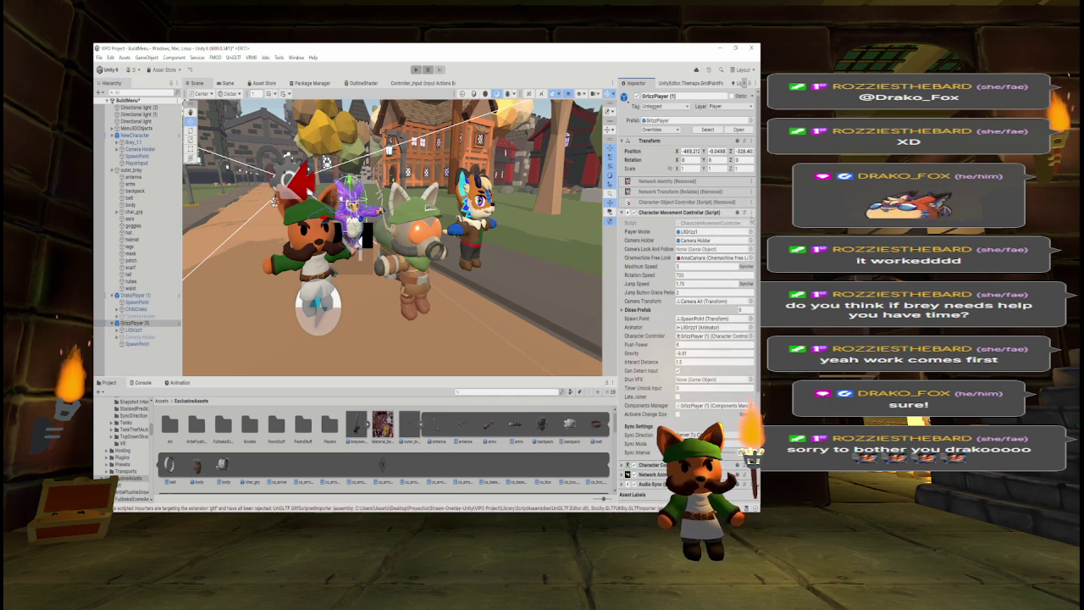
pyautogui.click(742, 212)
pyautogui.click(752, 213)
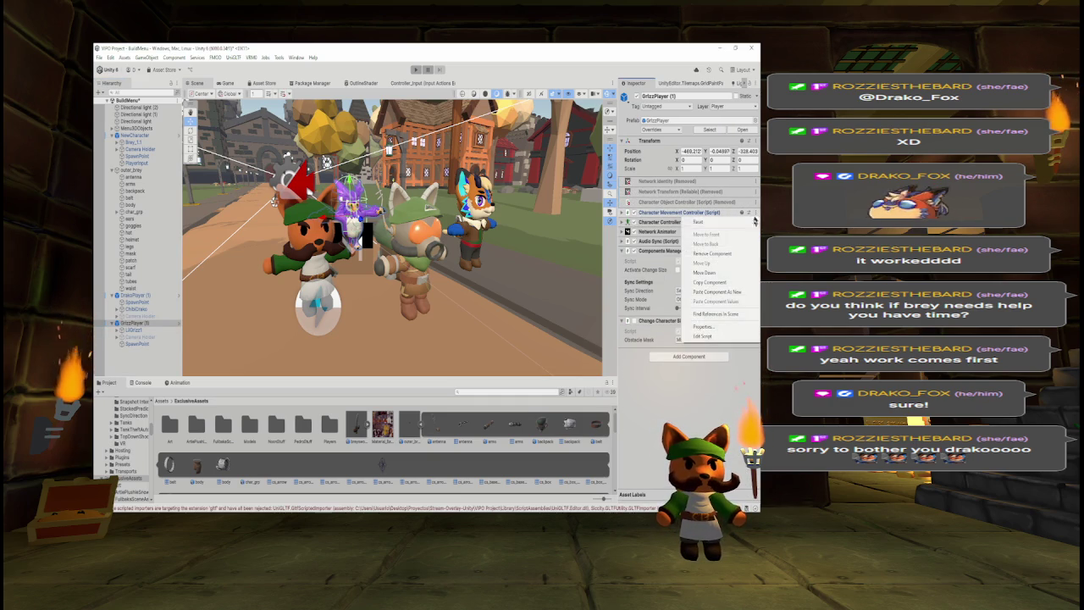
pyautogui.click(704, 252)
# Remove Character Controller, Network Animator, Audio Sync, Components Manager and Change Character Size from GrizzPlayer (1).
pyautogui.click(753, 223)
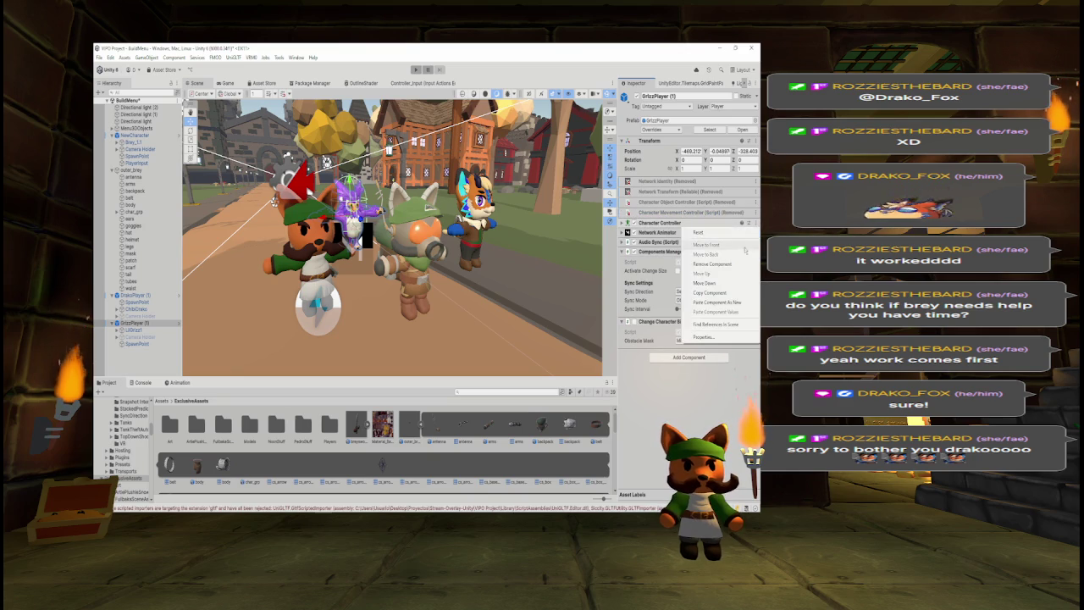
pyautogui.click(716, 266)
pyautogui.click(753, 233)
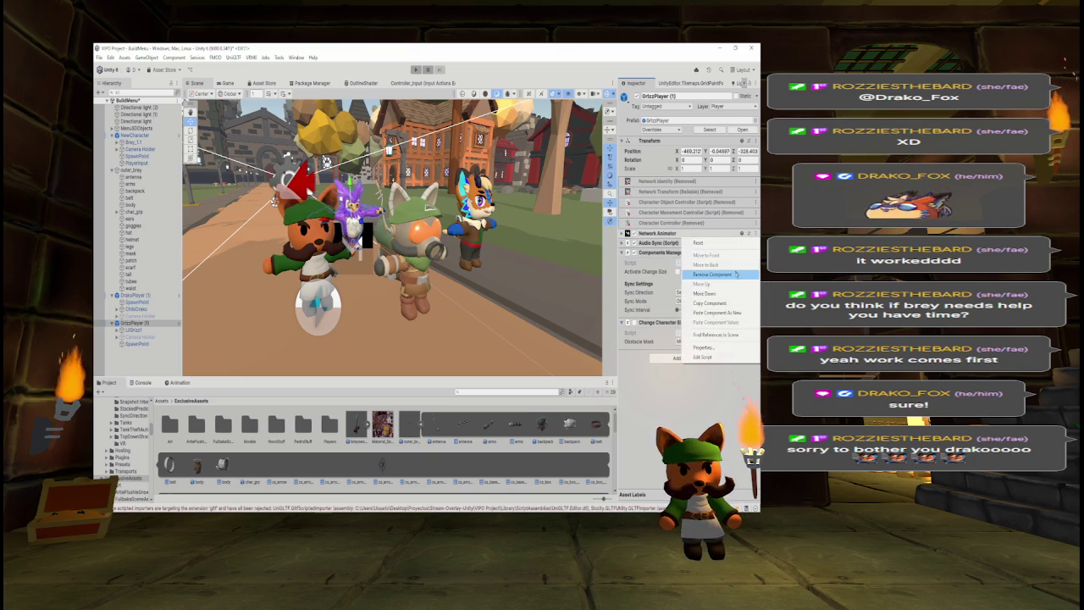
pyautogui.click(734, 274)
pyautogui.click(753, 243)
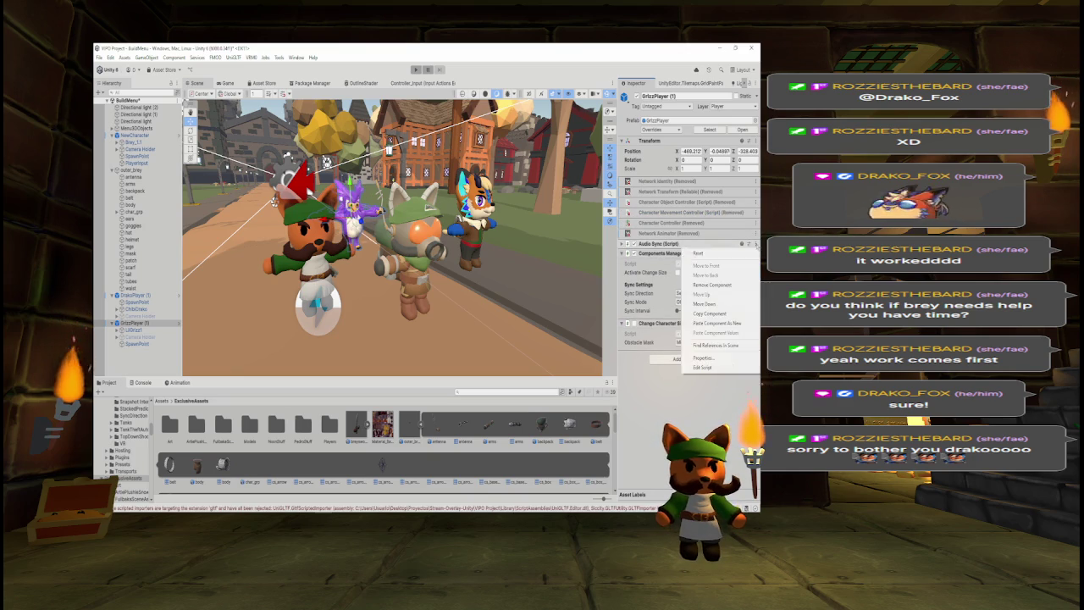
pyautogui.click(722, 284)
pyautogui.click(753, 254)
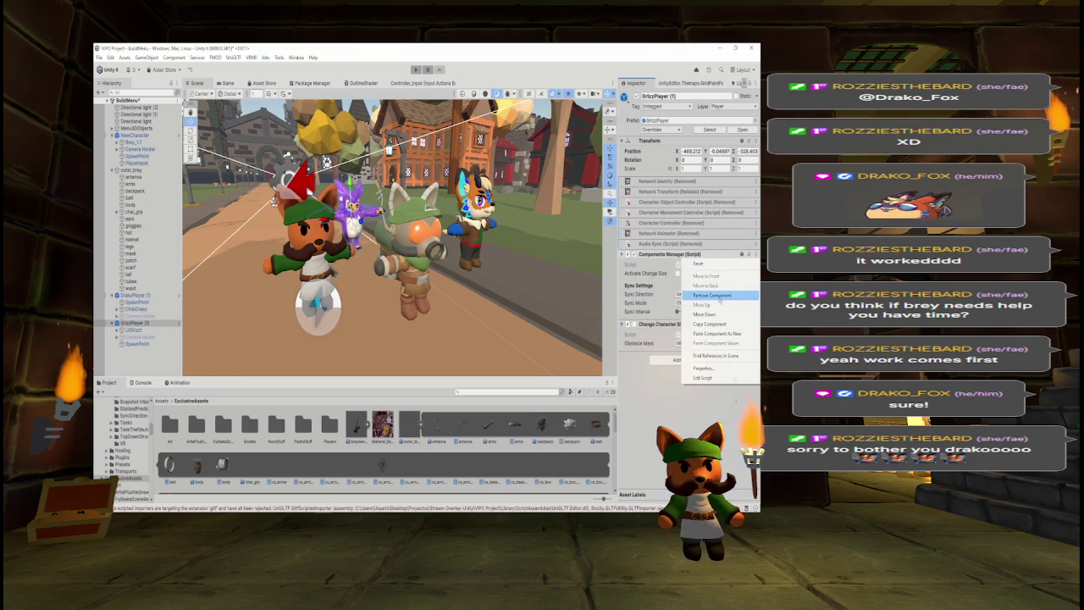
pyautogui.click(720, 295)
pyautogui.click(753, 264)
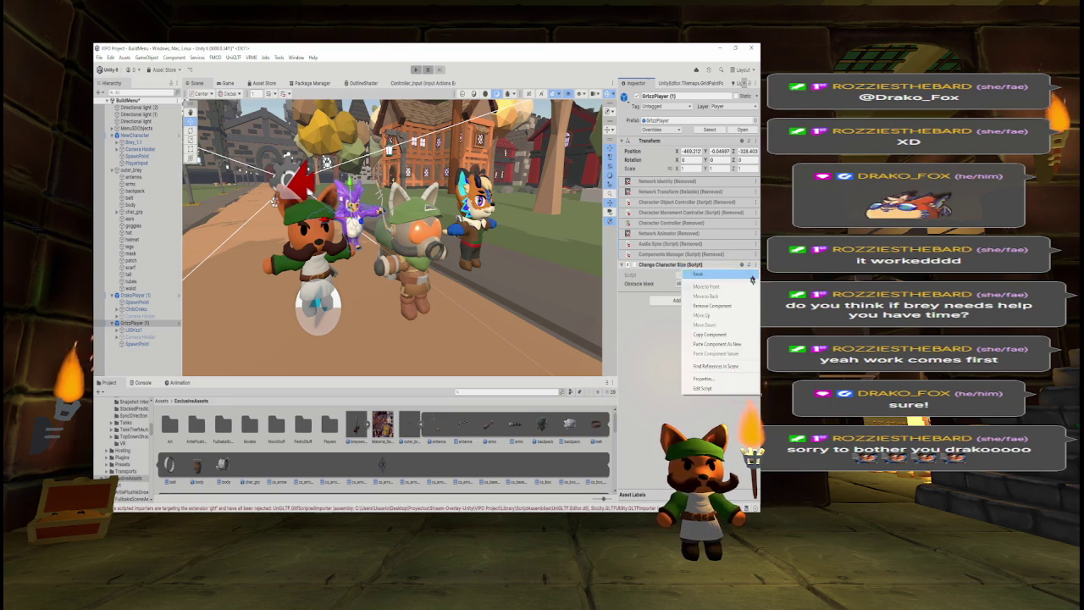
pyautogui.click(722, 306)
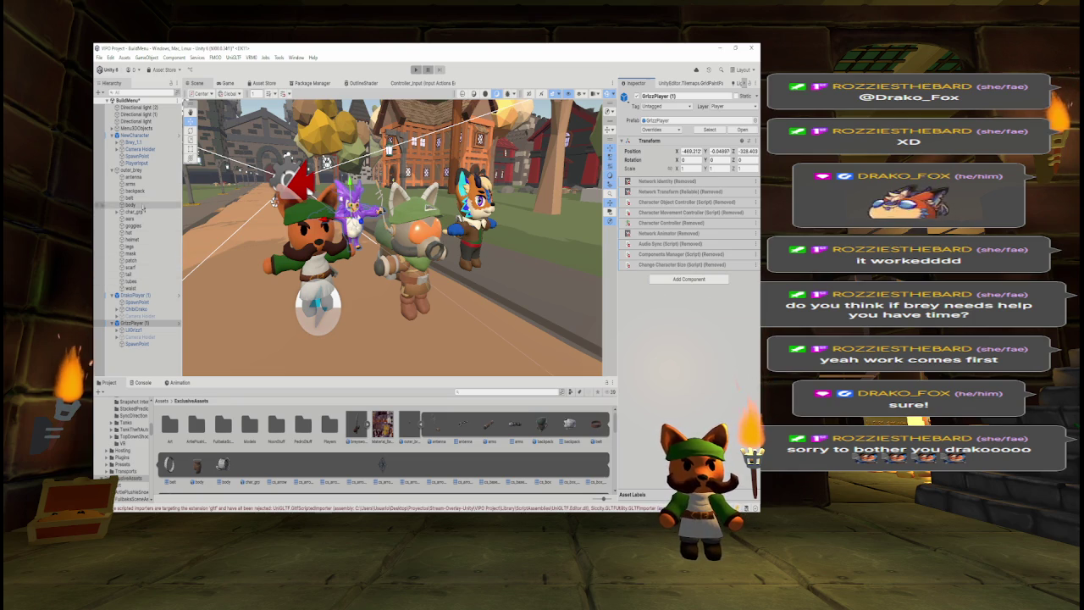
pyautogui.click(142, 309)
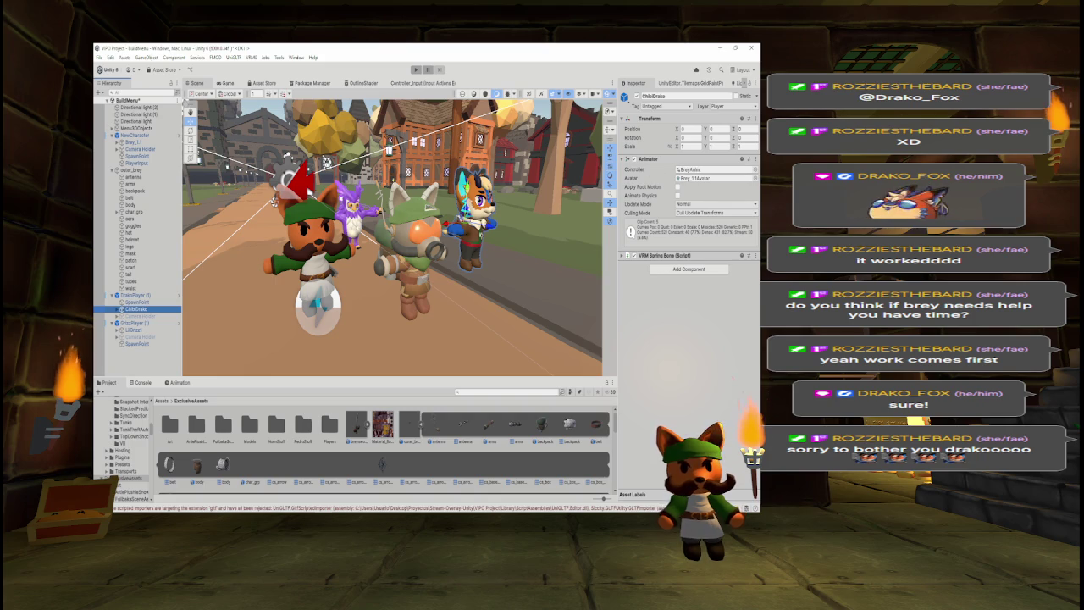
# Search the Project for 'chibi' to compare ChibiDrako with ChibiFox, then inspect OuterBreyPlayer.
pyautogui.moveTo(390, 254); pyautogui.dragTo(297, 258)
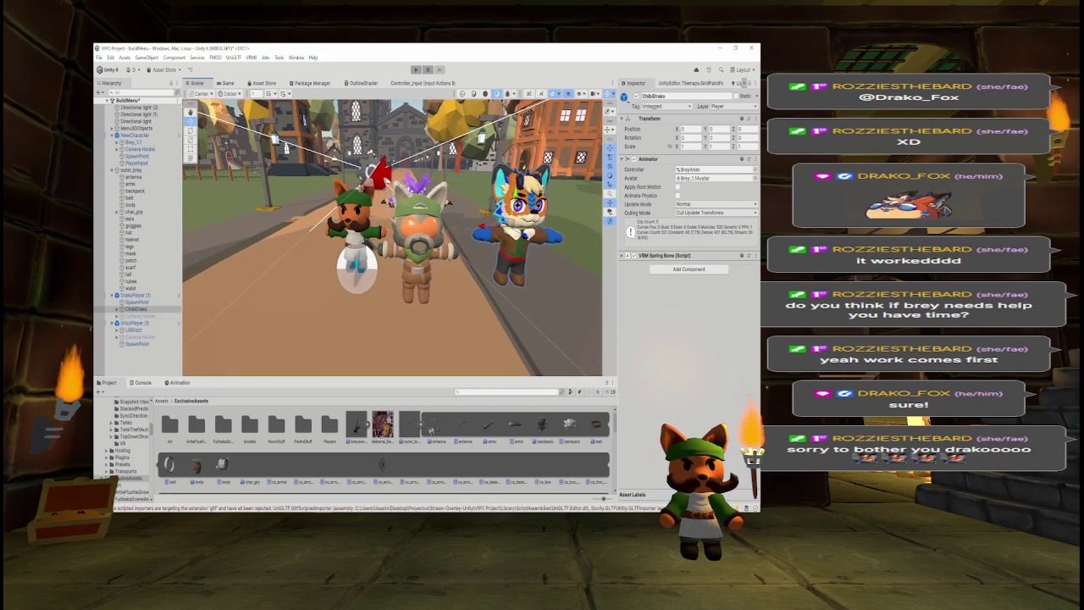
pyautogui.click(420, 423)
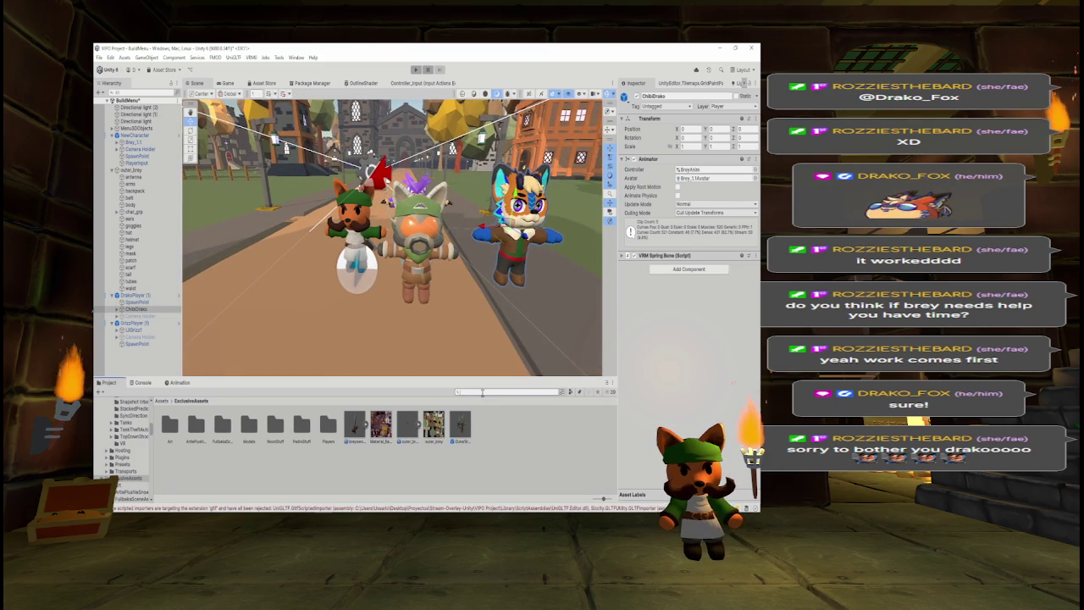
pyautogui.click(482, 392)
pyautogui.write('chibi')
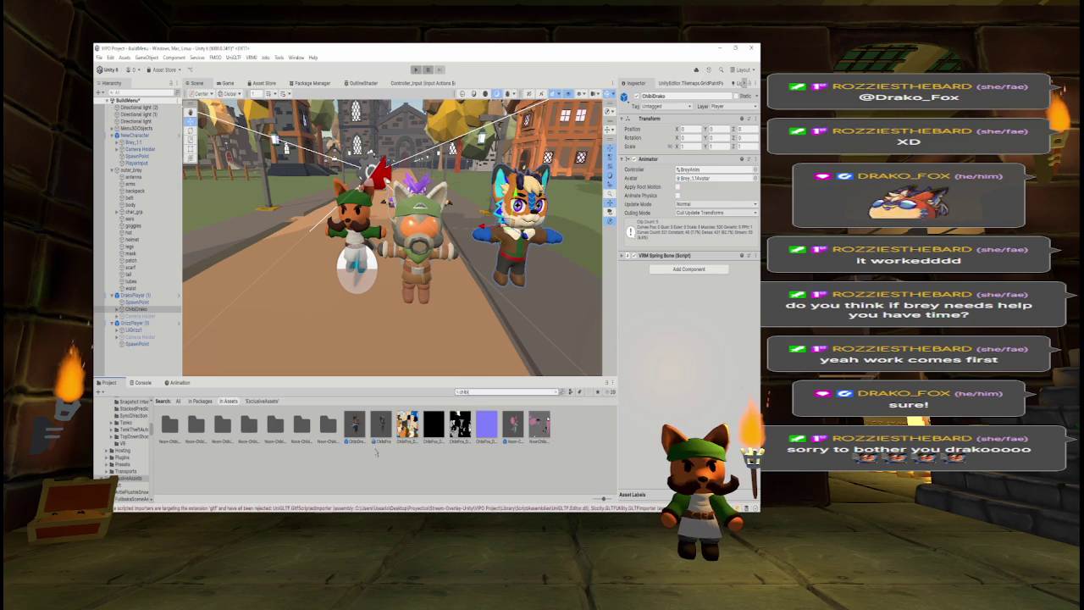
pyautogui.click(354, 423)
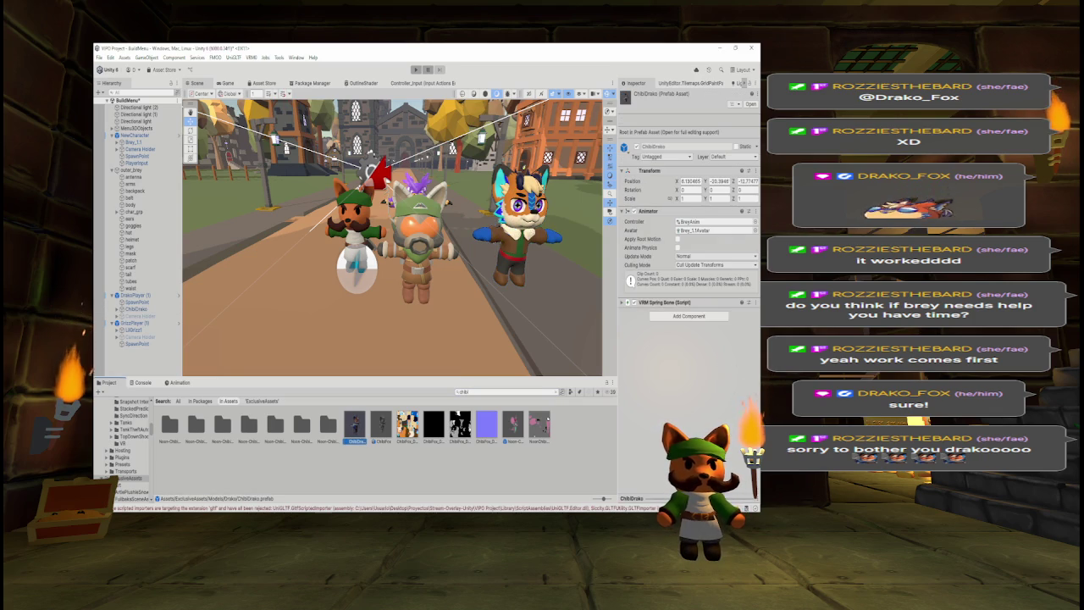
pyautogui.click(379, 427)
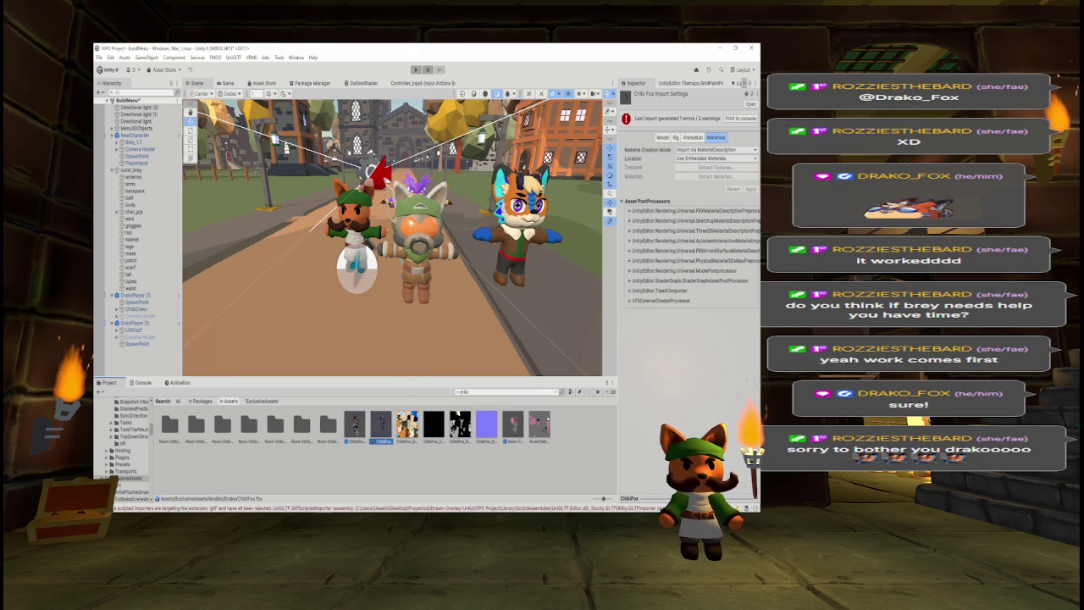
pyautogui.click(354, 423)
pyautogui.click(474, 391)
pyautogui.write('outer')
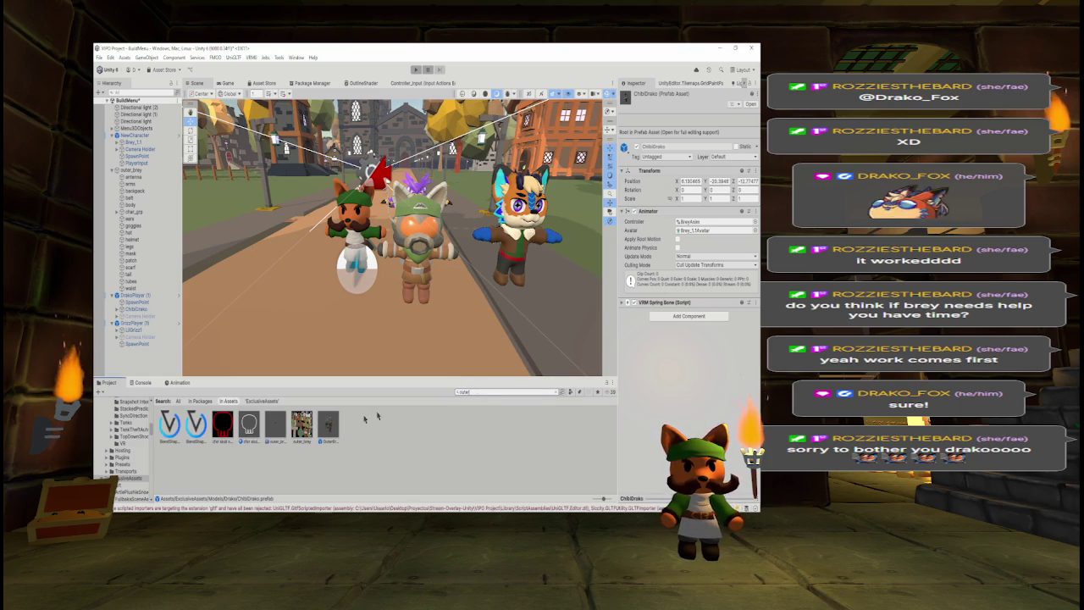
pyautogui.click(329, 425)
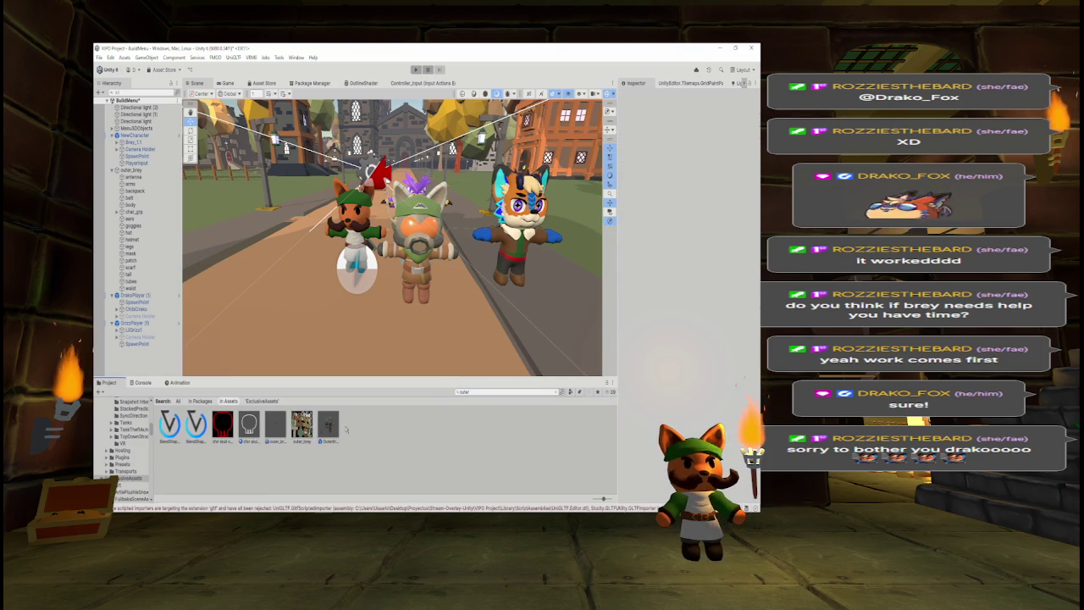
# Enlarge the Project panel, step through outer_brey's meshes to Legs, and inspect the Brey_1.1 prefab.
pyautogui.click(558, 392)
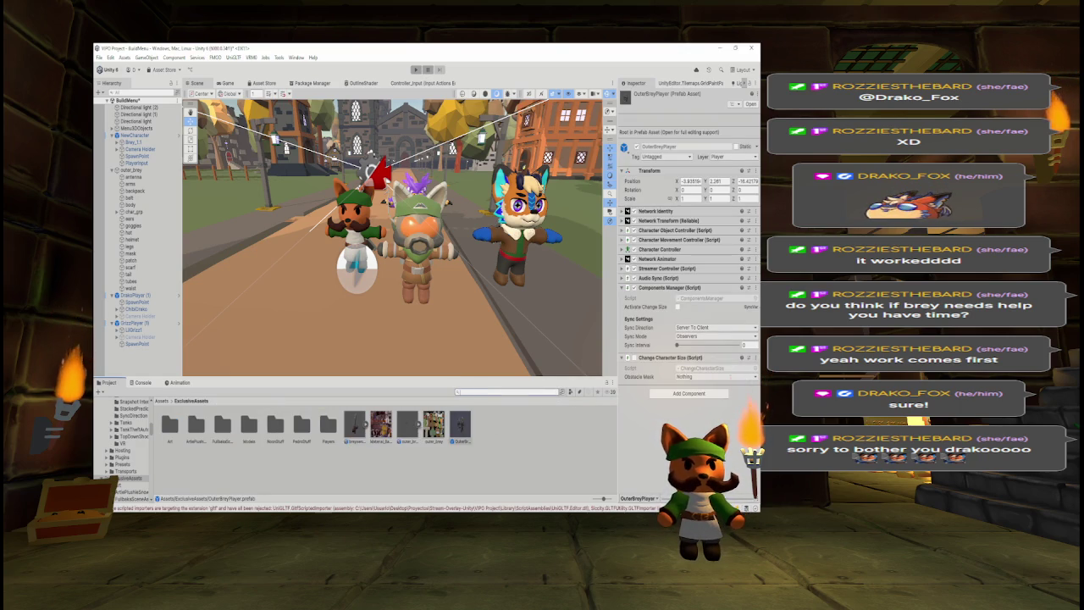
pyautogui.click(408, 423)
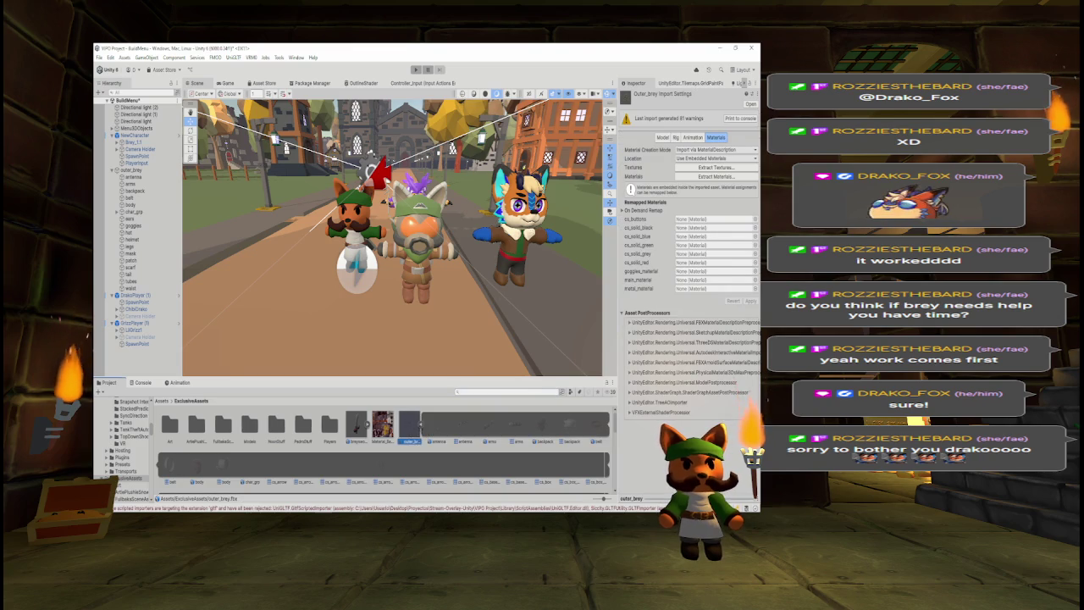
pyautogui.click(419, 424)
pyautogui.moveTo(449, 379); pyautogui.dragTo(450, 227)
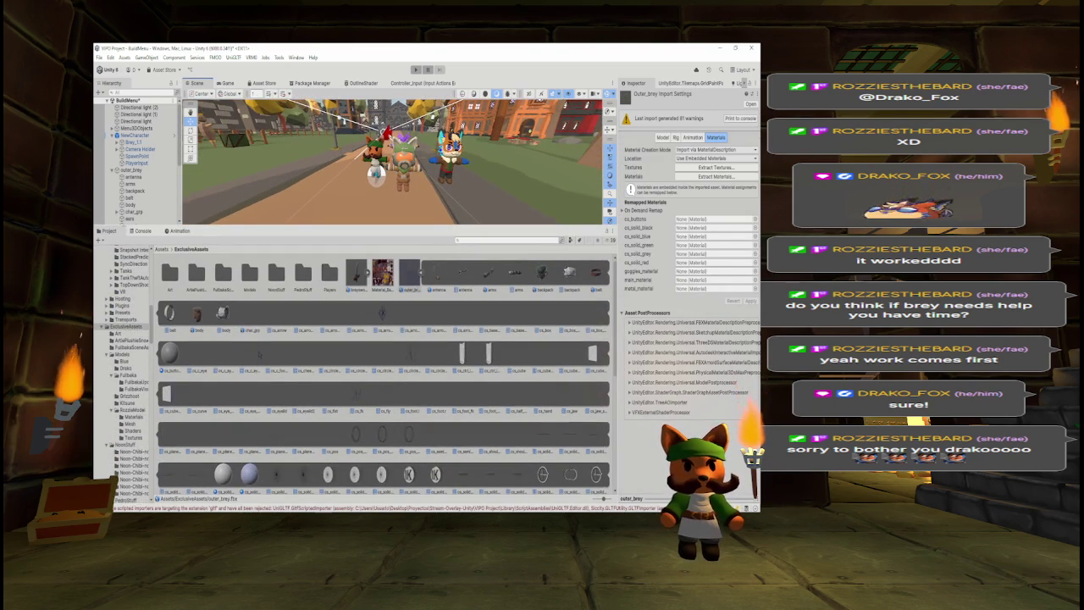
pyautogui.click(260, 354)
pyautogui.press('Down')
pyautogui.press('Down')
pyautogui.press('Down')
pyautogui.press('Down')
pyautogui.press('Down')
pyautogui.press('Down')
pyautogui.press('Left')
pyautogui.press('Left')
pyautogui.press('Left')
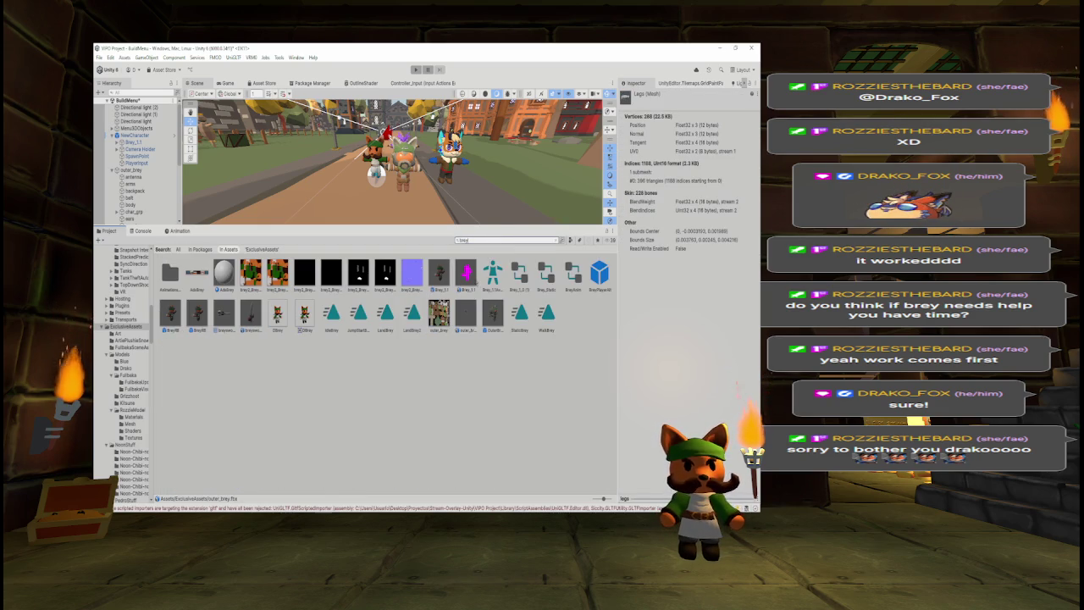
pyautogui.click(439, 272)
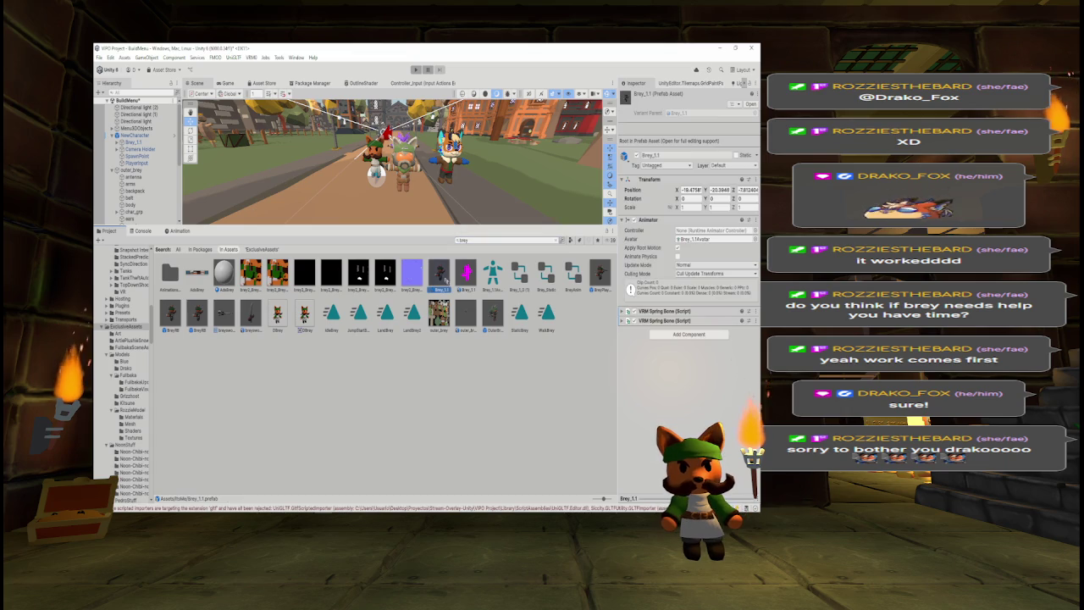
# Inspect Brey_1.1's avatar and the OuterBreyPlayer prefab's components, then select outer_brey in the Hierarchy.
pyautogui.click(556, 240)
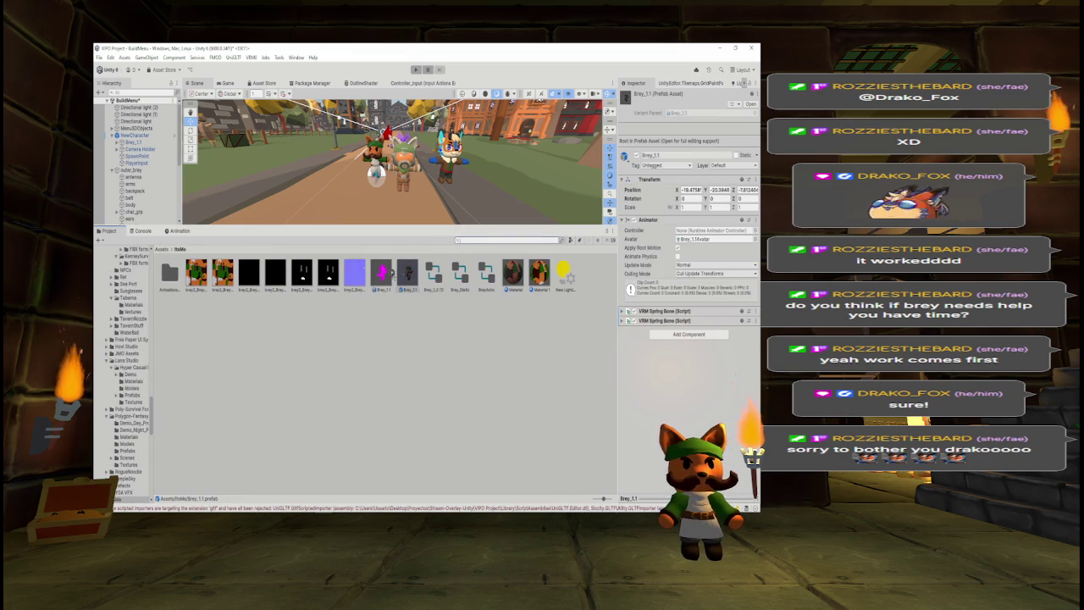
pyautogui.click(391, 272)
pyautogui.click(420, 286)
pyautogui.write('outer')
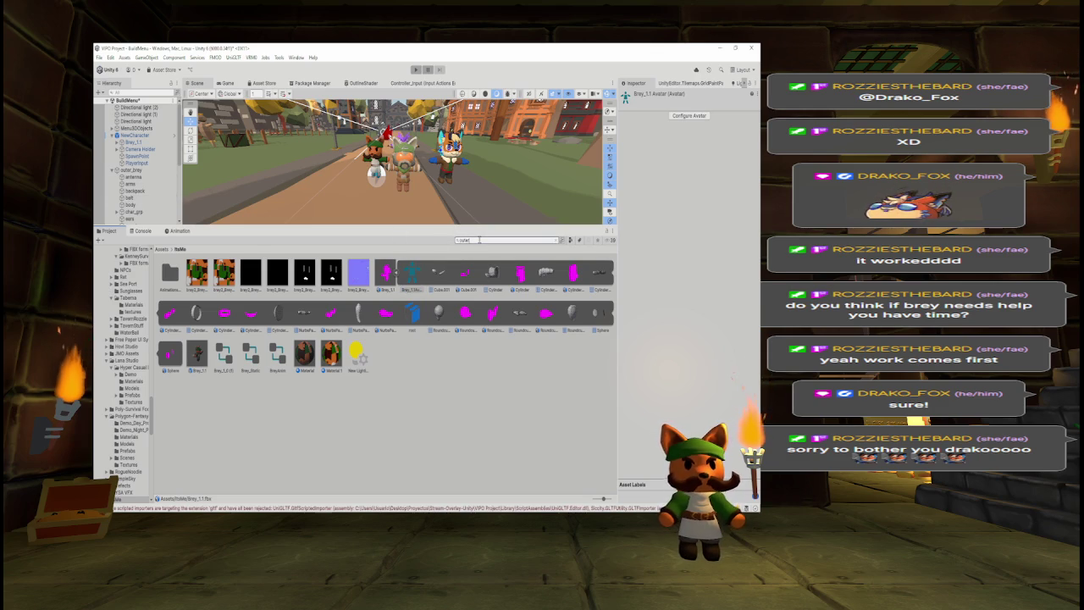
pyautogui.click(328, 271)
pyautogui.click(556, 240)
pyautogui.scroll(10, 364, 309)
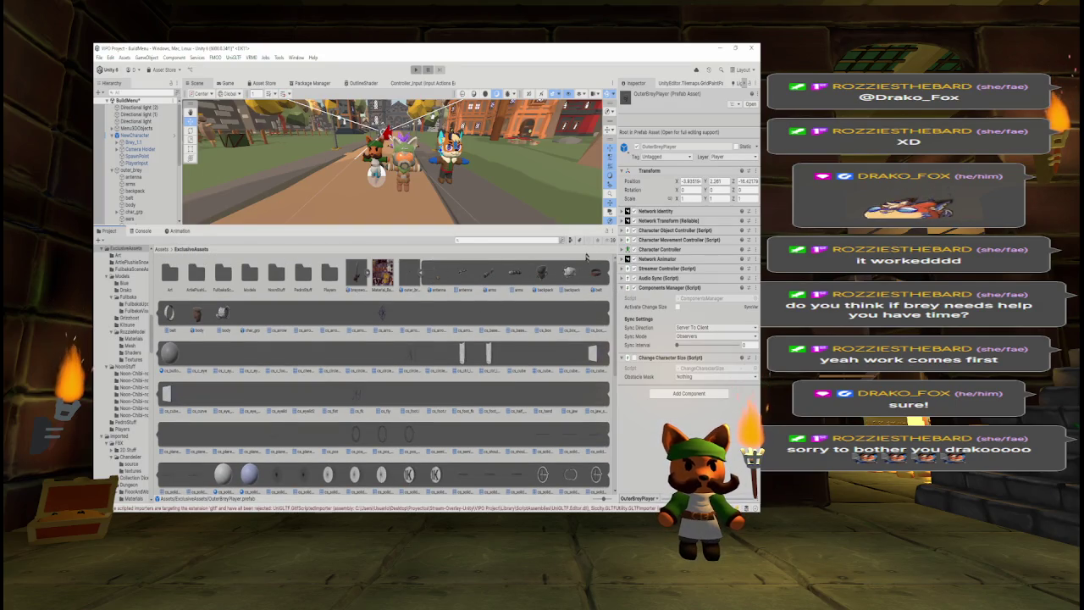
pyautogui.click(131, 170)
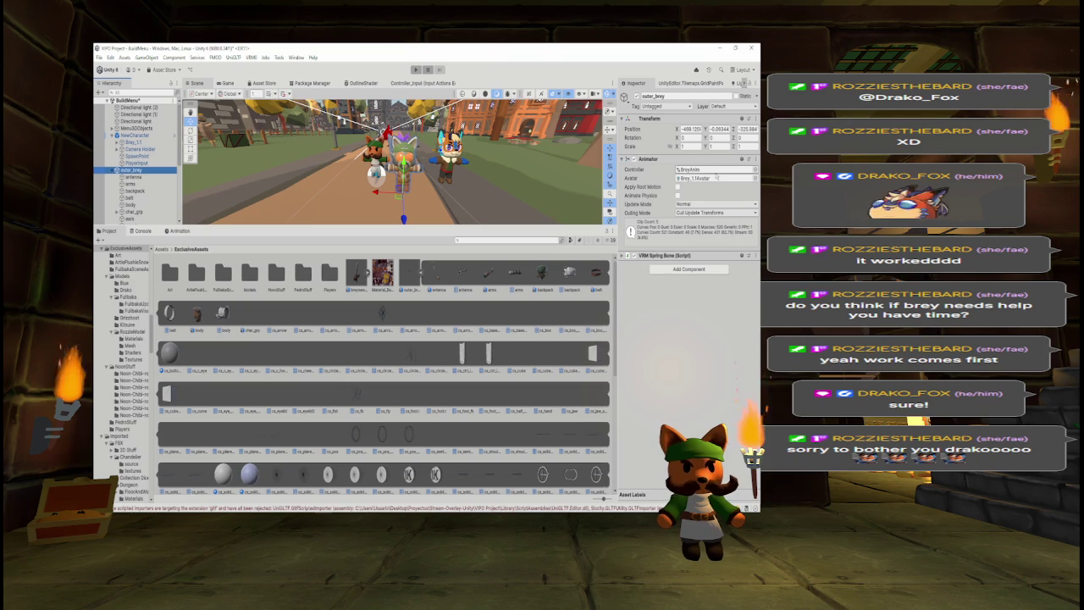
# Search assets for 'chibi', open the Drako models folder, and inspect ChibiFox's sub-assets, including its blue mesh.
pyautogui.click(527, 241)
pyautogui.write('chibi')
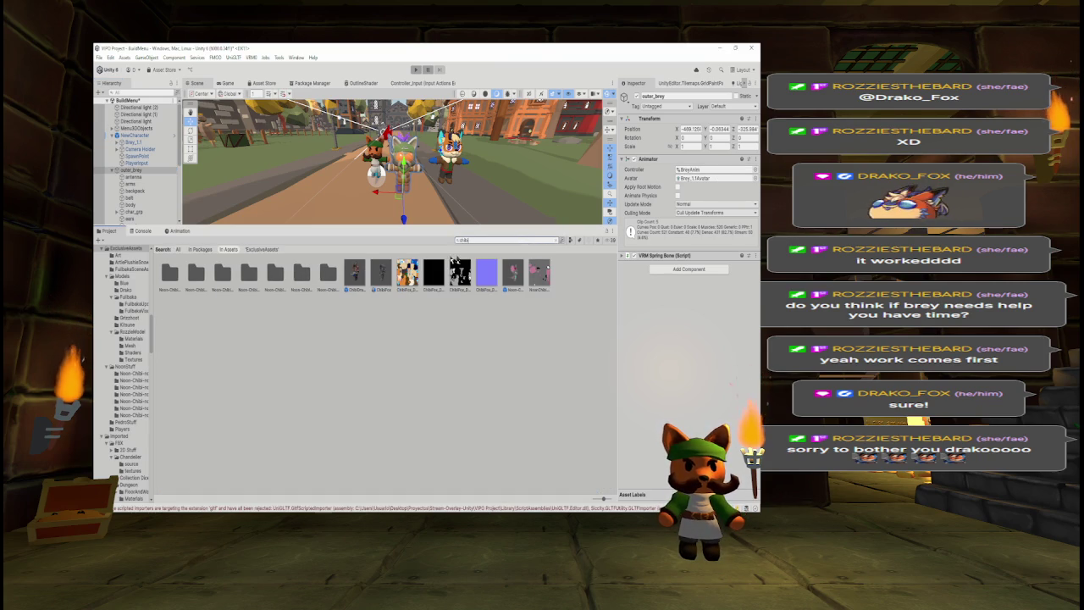
pyautogui.click(380, 272)
pyautogui.click(556, 240)
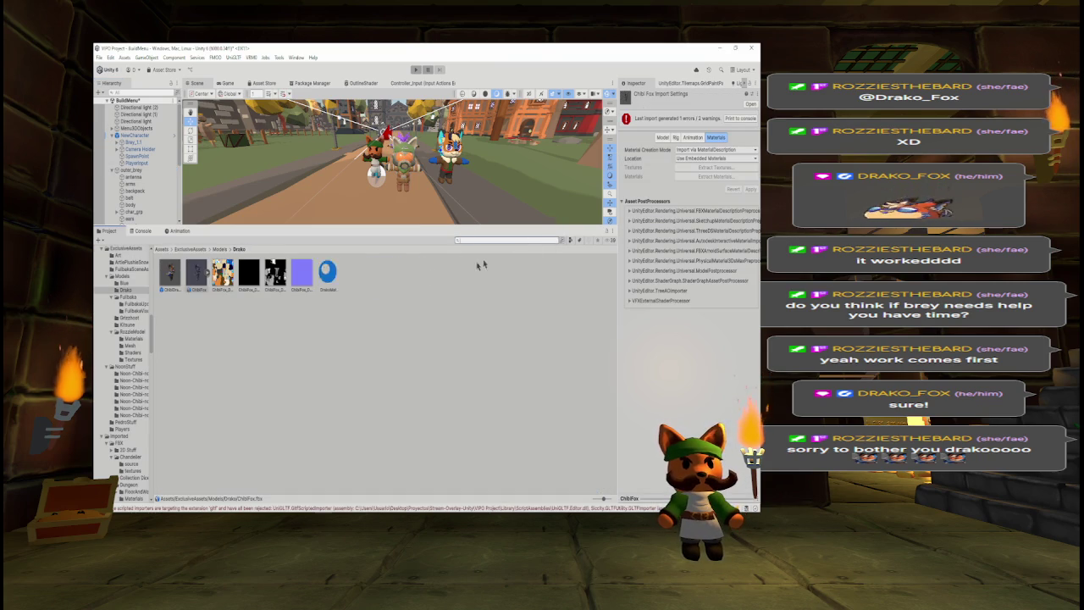
pyautogui.click(209, 272)
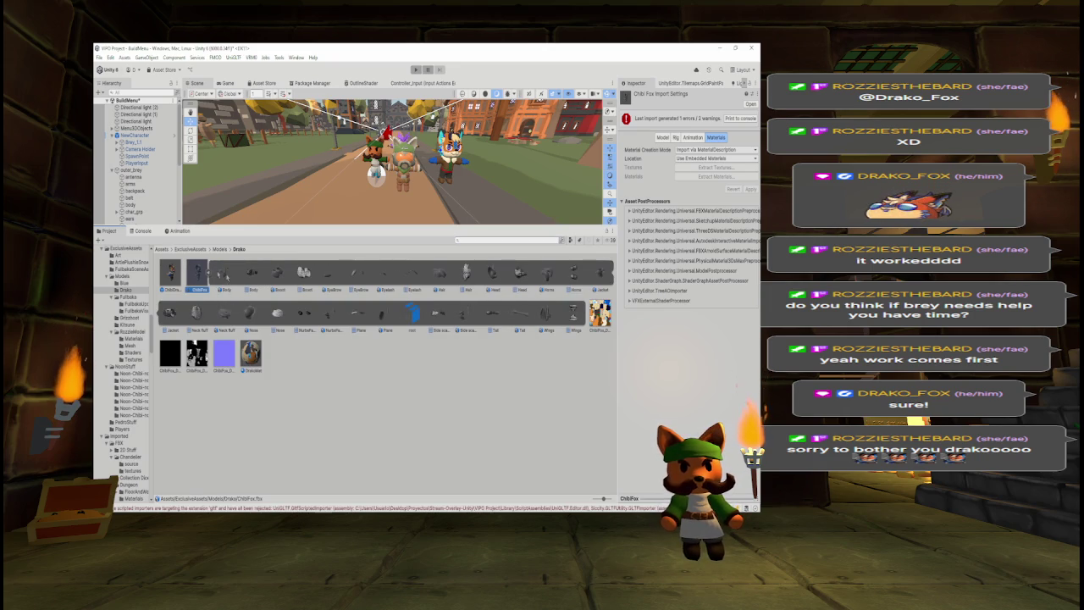
pyautogui.click(410, 315)
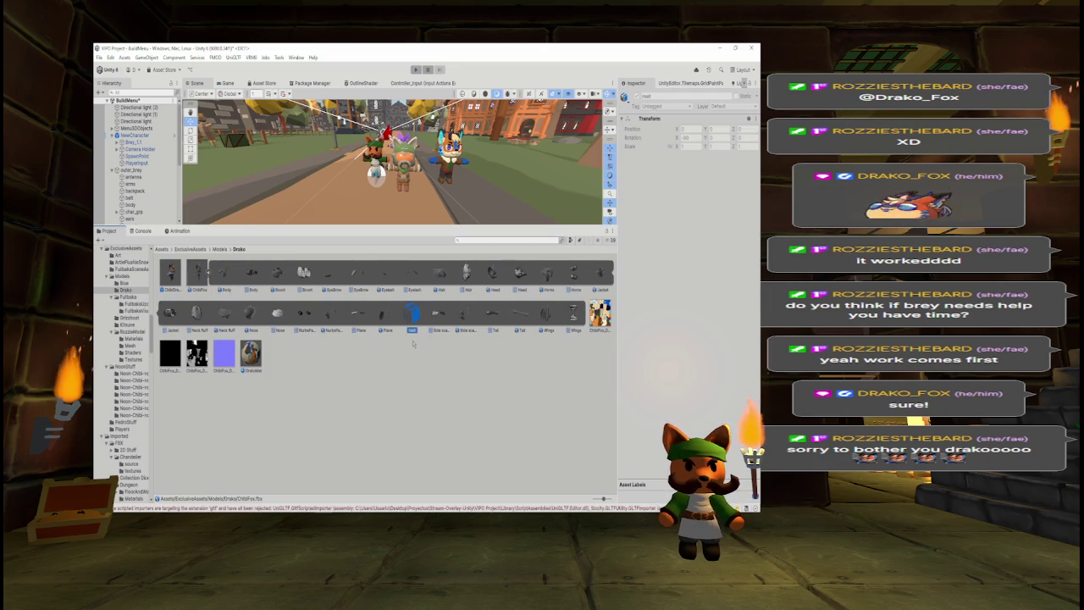
pyautogui.click(208, 273)
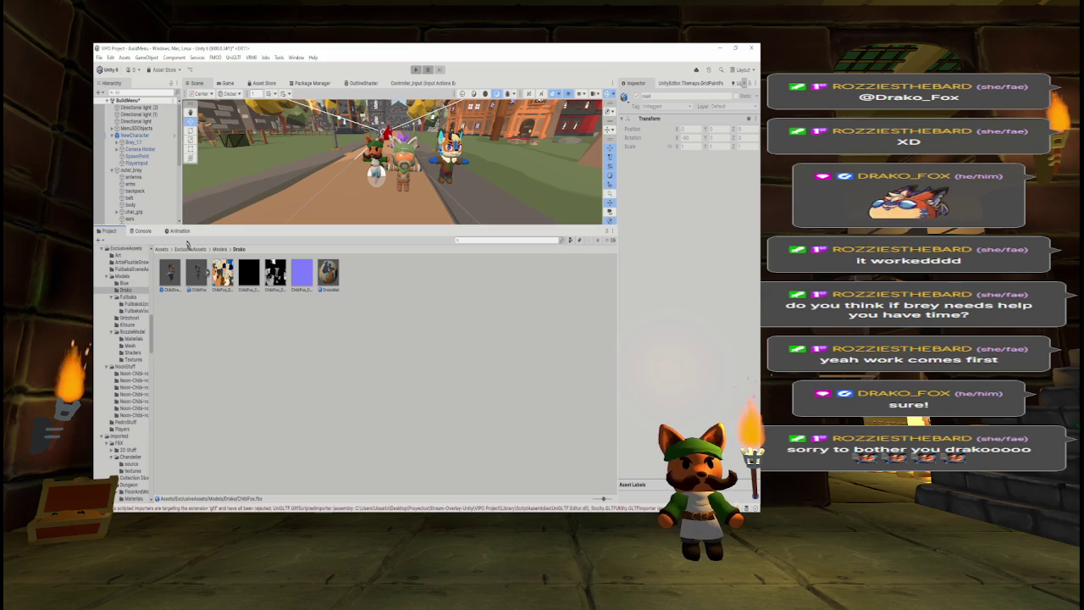
# Select ChibiDrako under DrakoPlayer in the Hierarchy.
pyautogui.scroll(-5, 136, 161)
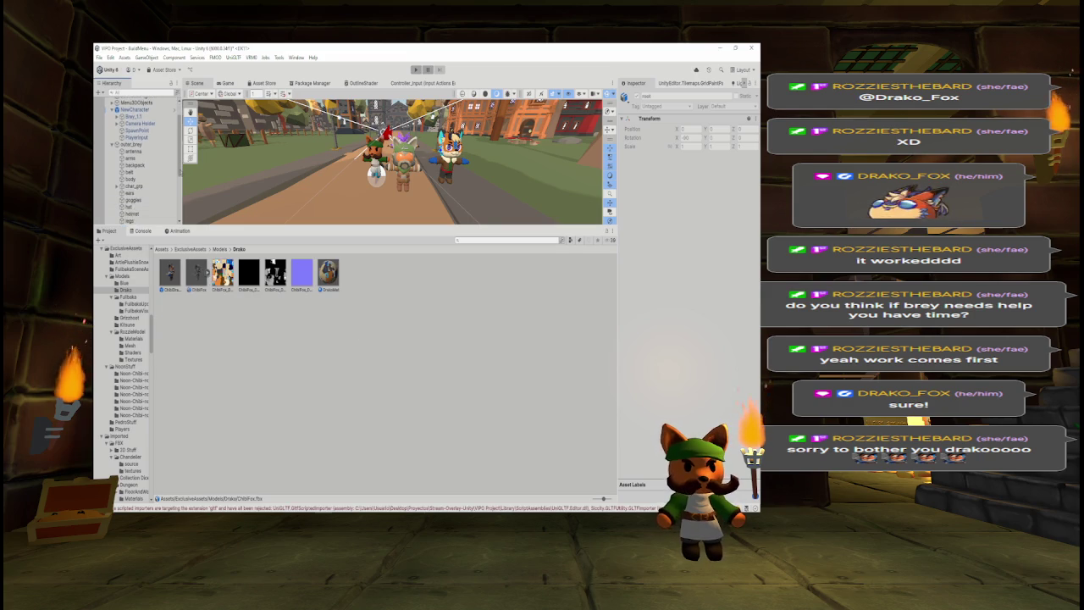
pyautogui.scroll(-3, 135, 161)
pyautogui.click(157, 186)
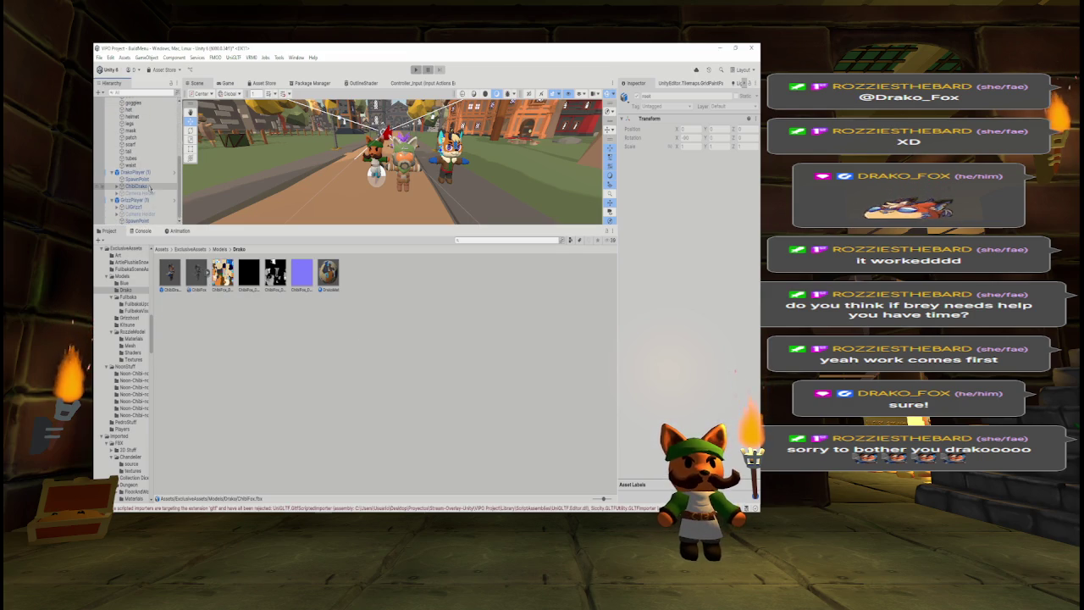
# Expand ChibiDrako down to its Horns part and enlarge the Scene view.
pyautogui.press('Right')
pyautogui.press('Down')
pyautogui.press('Down')
pyautogui.press('Down')
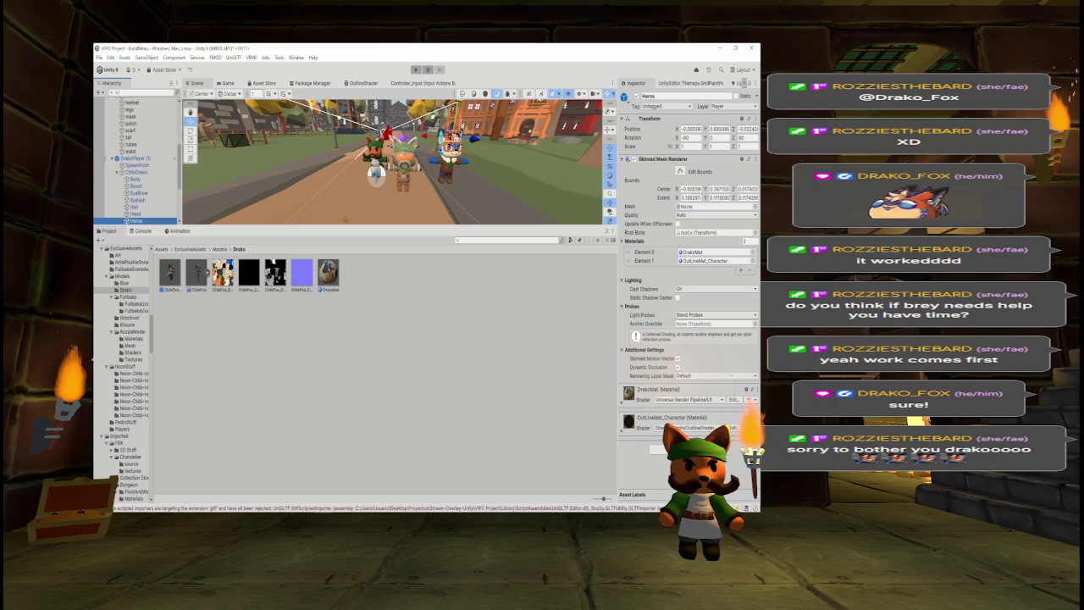
pyautogui.moveTo(344, 226); pyautogui.dragTo(347, 439)
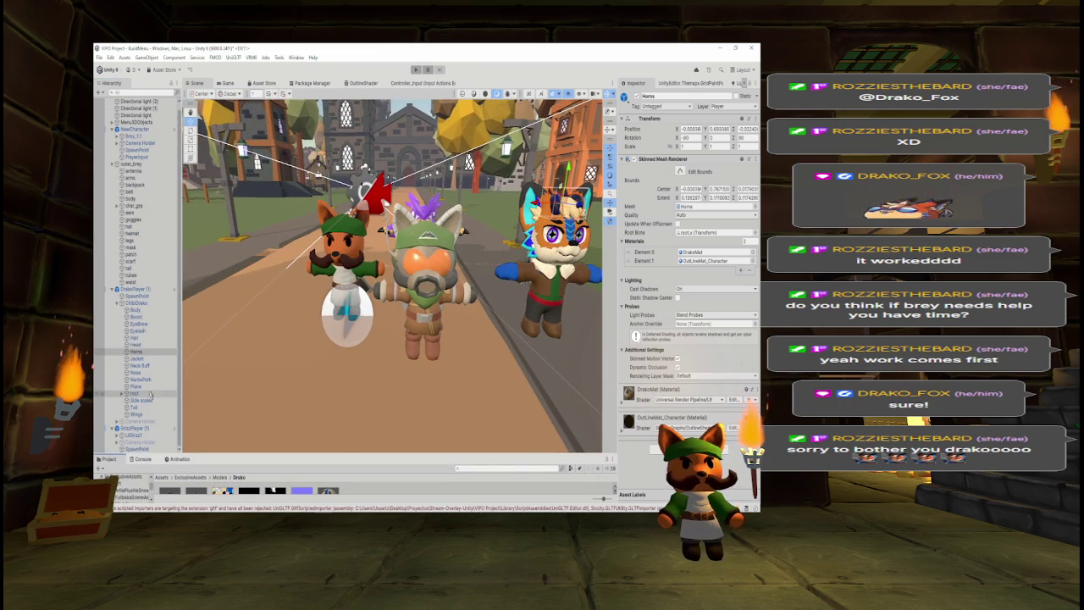
# Expand outer_brey's char_grp and rig, and step through its left and right hand IK controls.
pyautogui.click(141, 208)
pyautogui.click(141, 213)
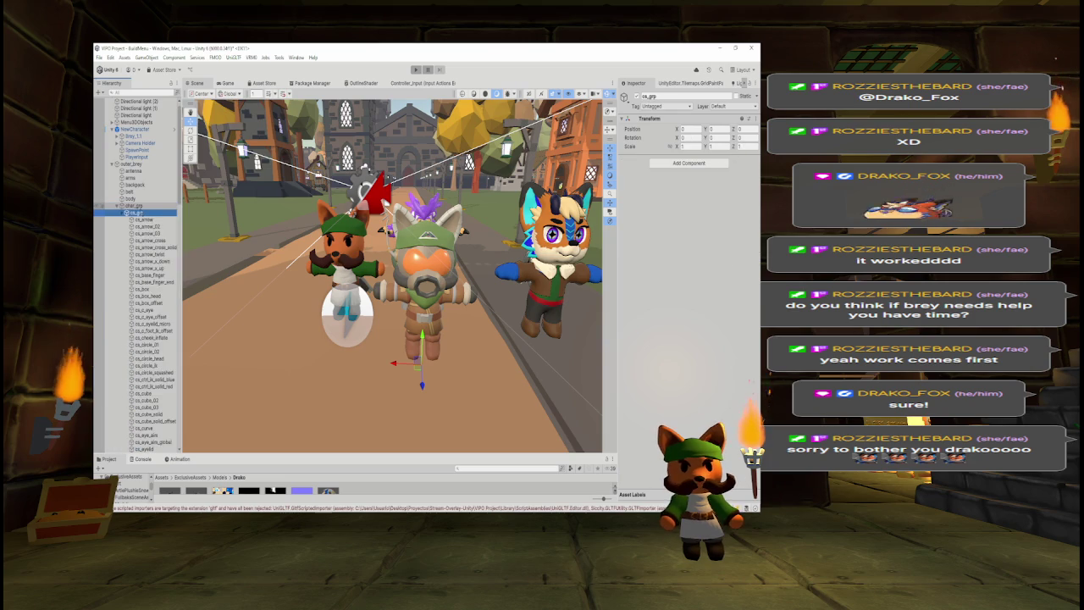
pyautogui.click(134, 219)
pyautogui.press('Right')
pyautogui.press('Down')
pyautogui.press('Down')
pyautogui.press('Down')
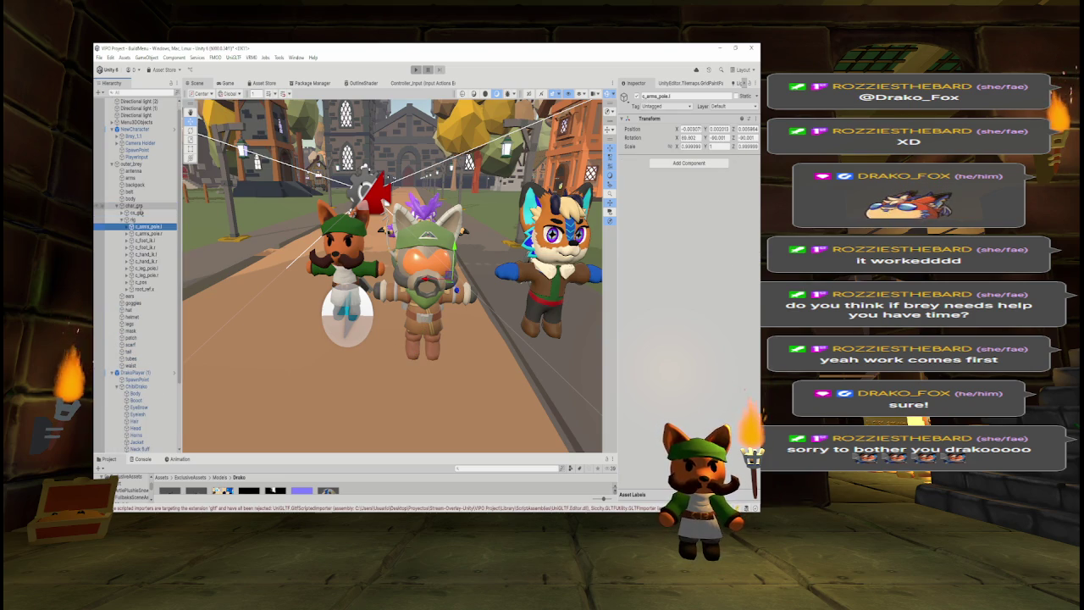
pyautogui.press('Down')
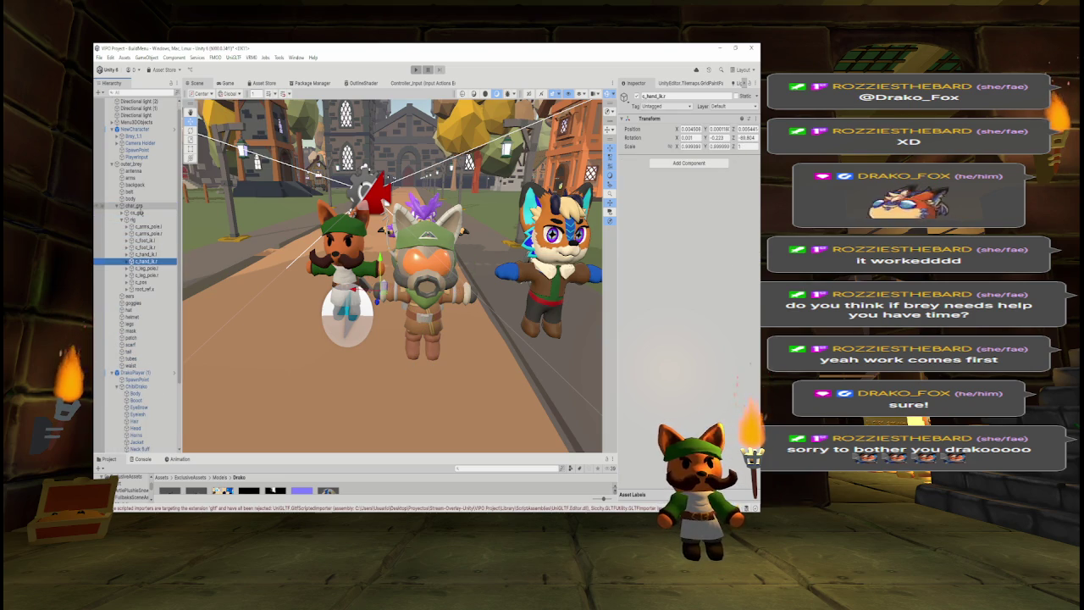
# Inspect Drako's Jacket mesh, then its root bone and tail bones.
pyautogui.scroll(-4, 141, 213)
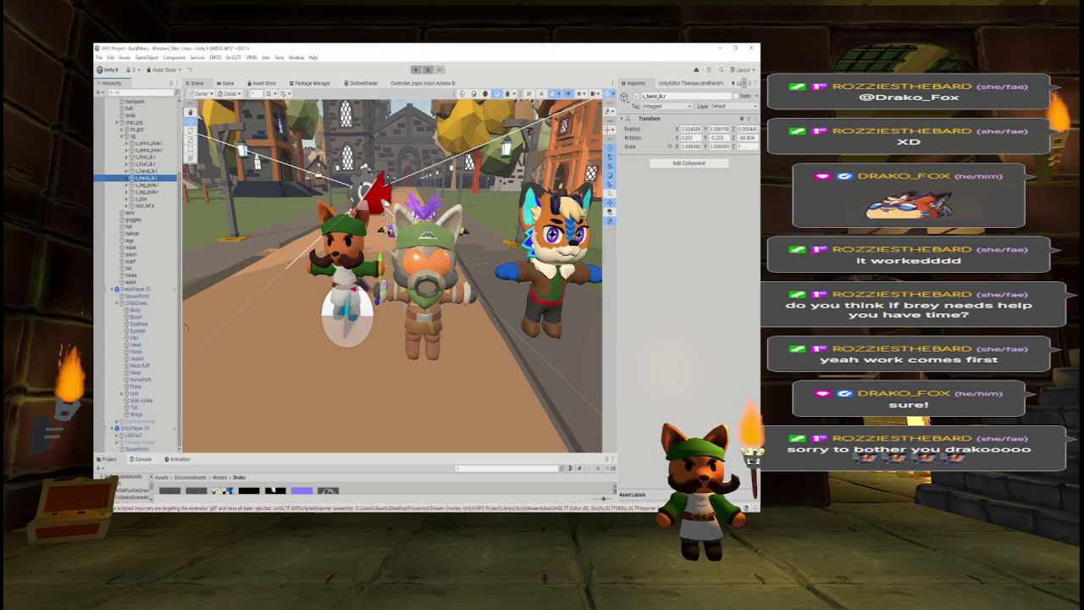
pyautogui.click(135, 359)
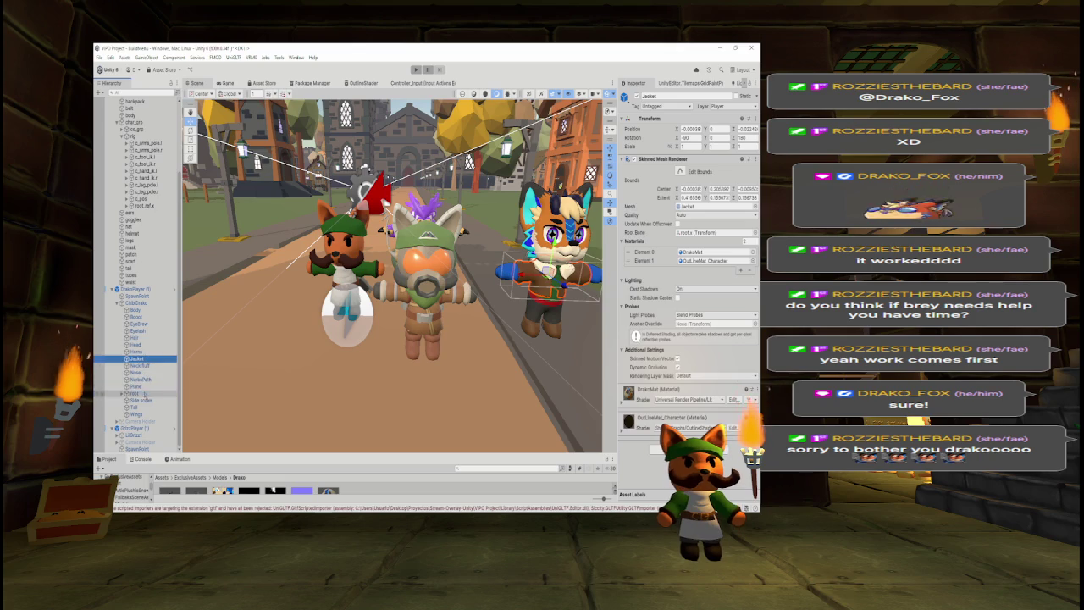
pyautogui.click(144, 395)
pyautogui.press('Right')
pyautogui.press('Right')
pyautogui.press('Right')
pyautogui.press('Right')
pyautogui.press('Right')
pyautogui.press('Left')
pyautogui.press('Left')
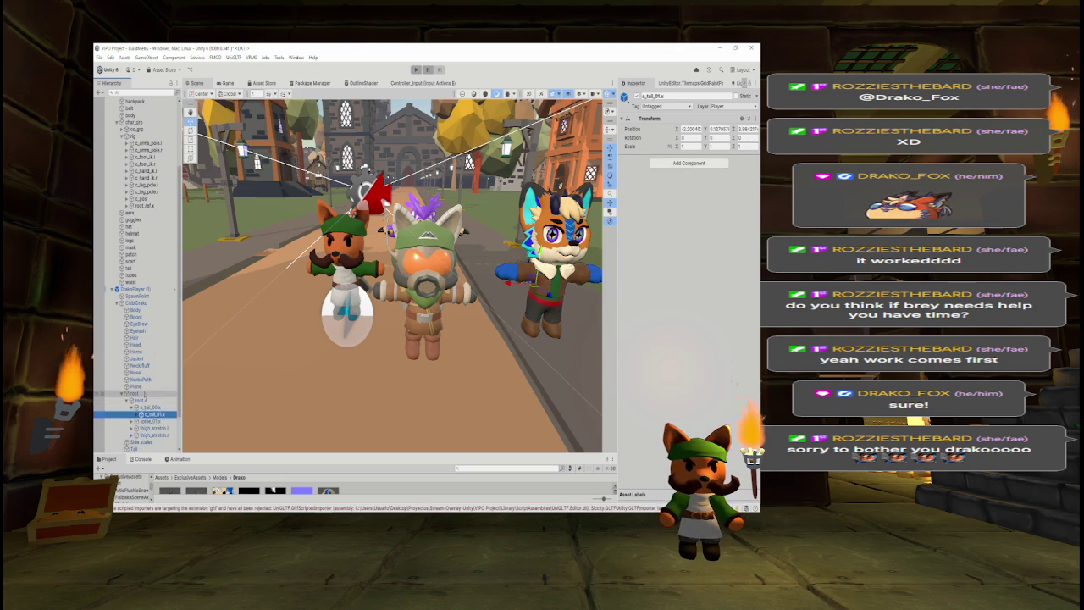
pyautogui.press('Left')
pyautogui.press('Left')
pyautogui.press('Left')
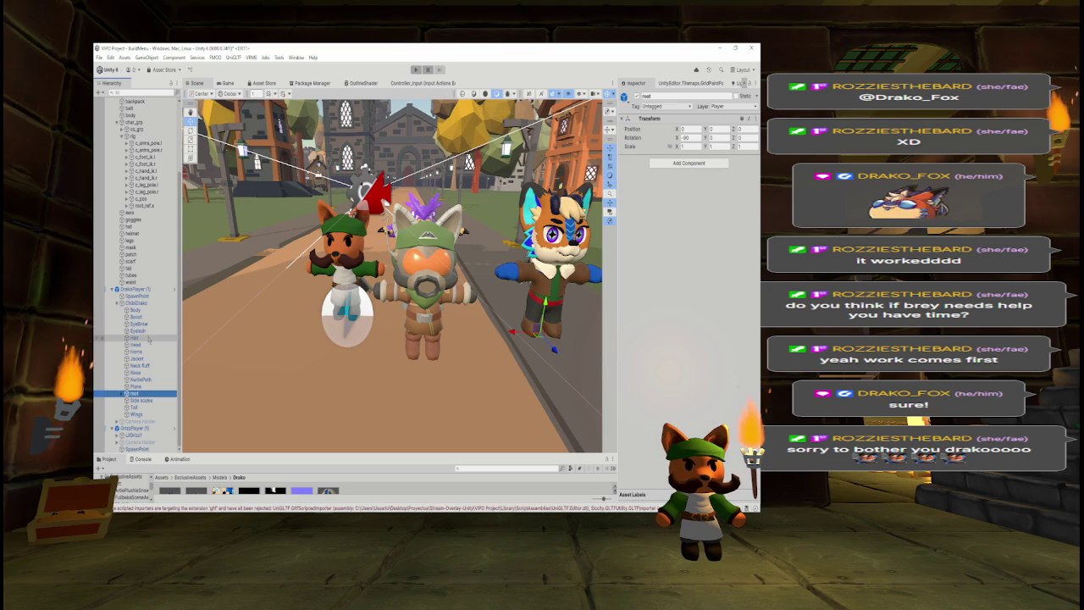
# Check outer_brey's c_arms_pole.l control, then collapse the rig back to char_grp.
pyautogui.scroll(3, 155, 220)
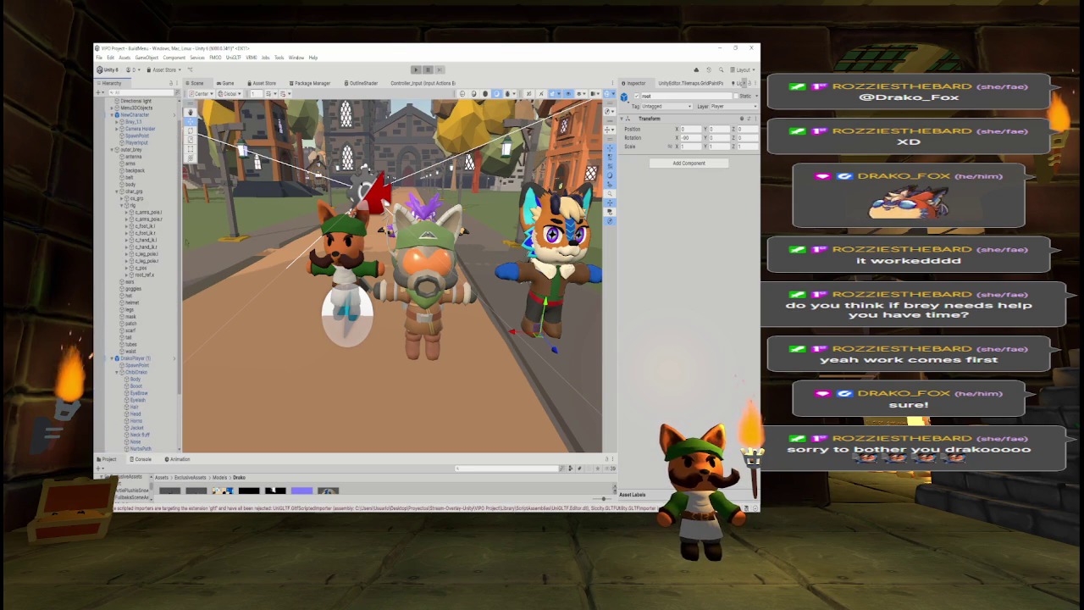
pyautogui.click(151, 211)
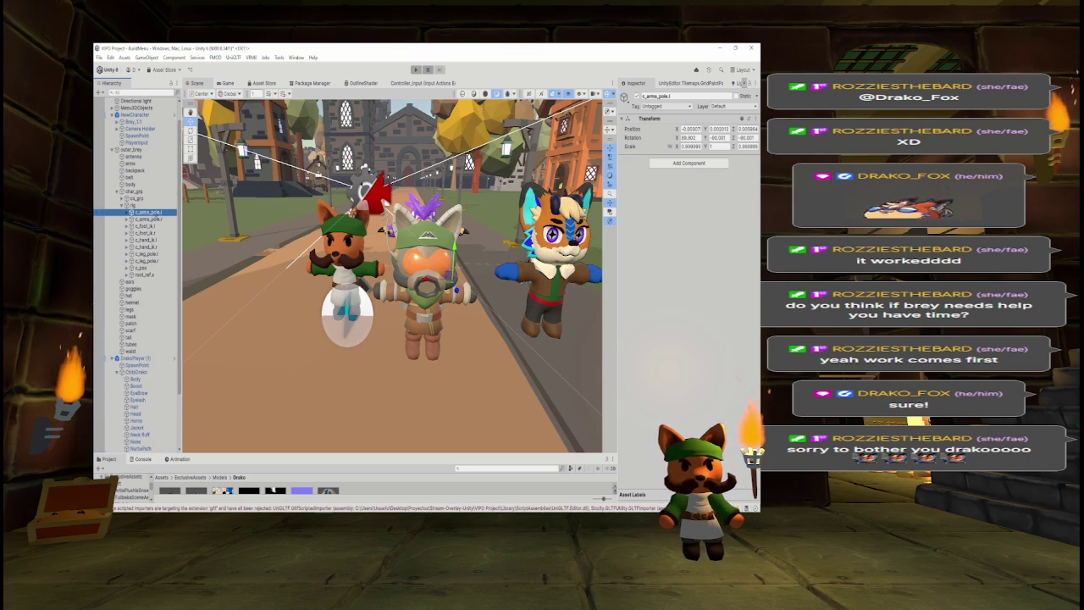
pyautogui.click(131, 206)
pyautogui.press('Left')
pyautogui.press('Left')
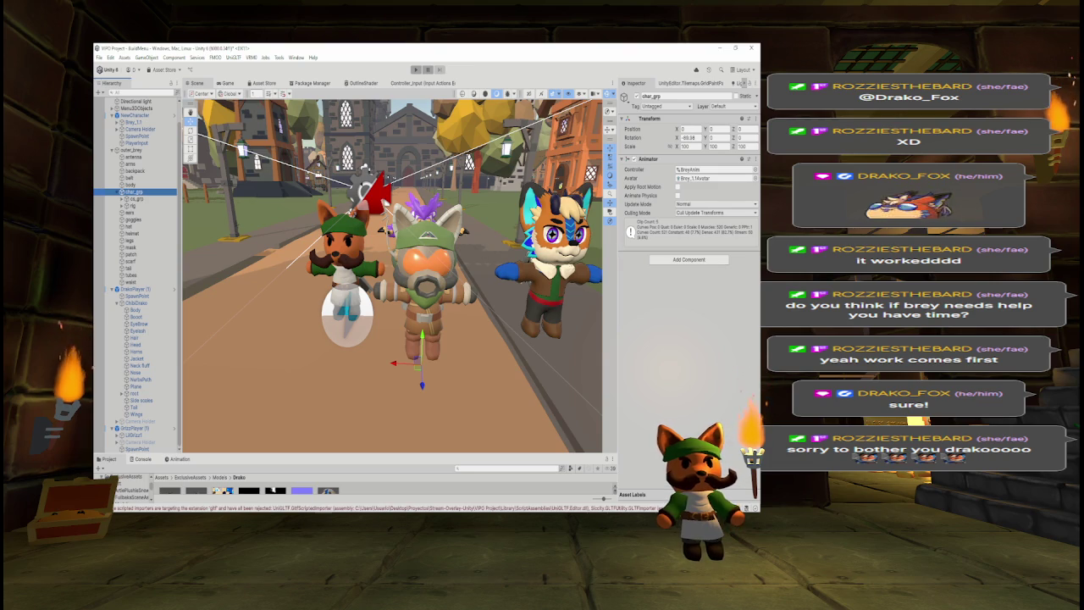
# Inspect outer_brey's Animator and VRM Spring Bone, then step through its meshes from antenna to belt.
pyautogui.click(135, 150)
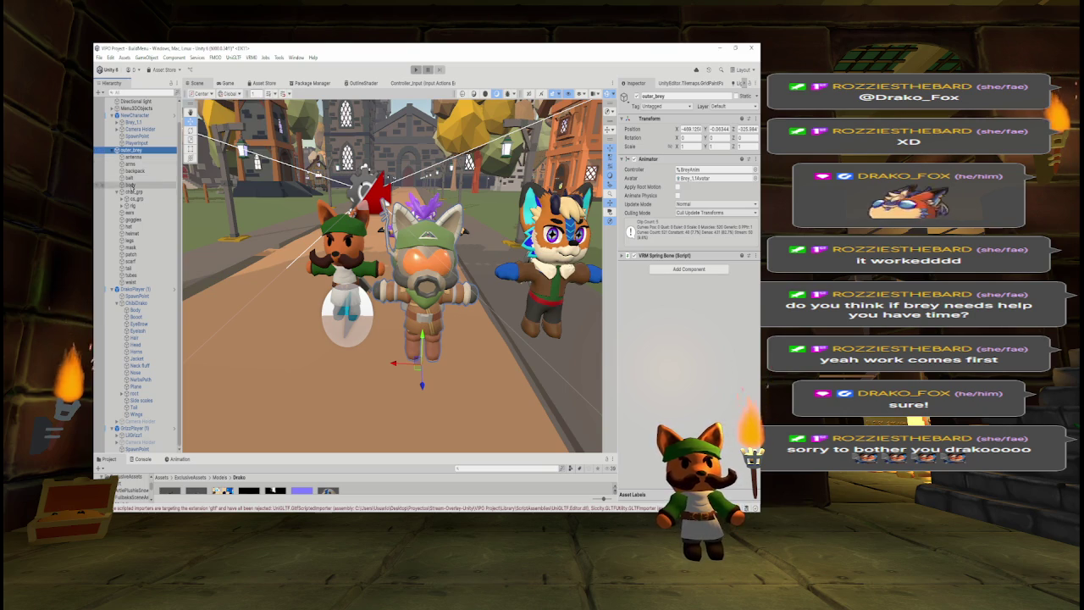
pyautogui.scroll(1, 131, 194)
pyautogui.scroll(1, 131, 195)
pyautogui.click(133, 170)
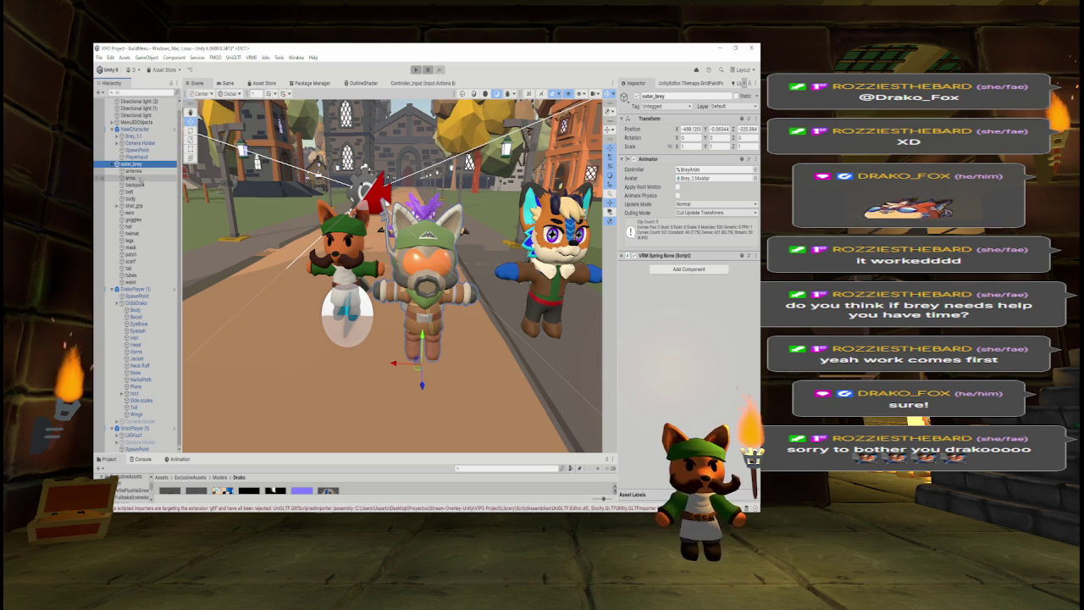
pyautogui.press('Down')
pyautogui.press('Down')
pyautogui.press('Down')
pyautogui.press('Down')
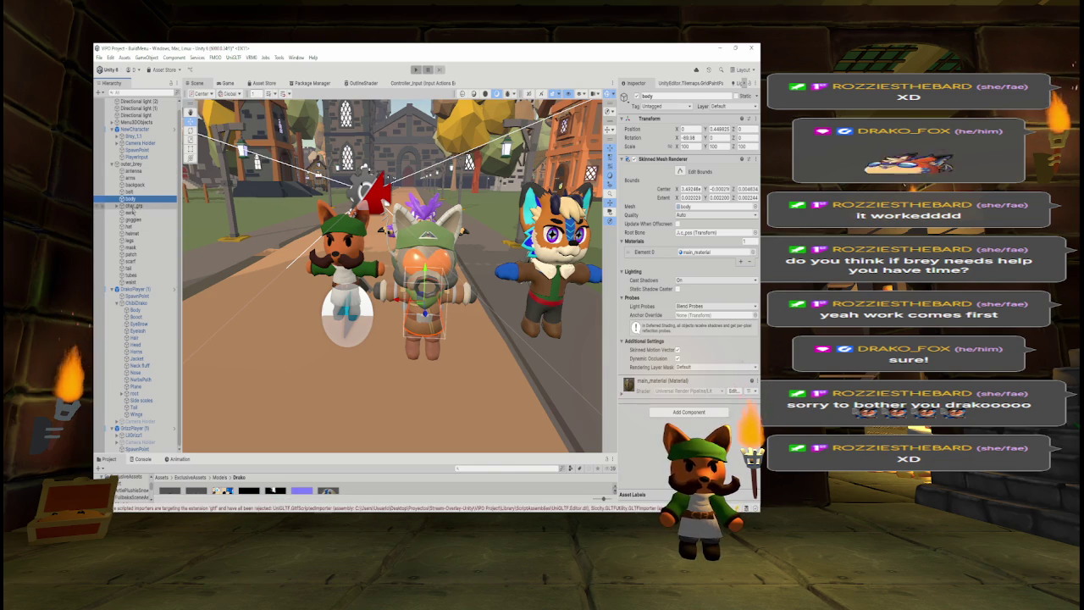
# Collapse the outer_brey, DrakoPlayer (1) and GrizzPlayer (1) entries in the Hierarchy.
pyautogui.click(111, 164)
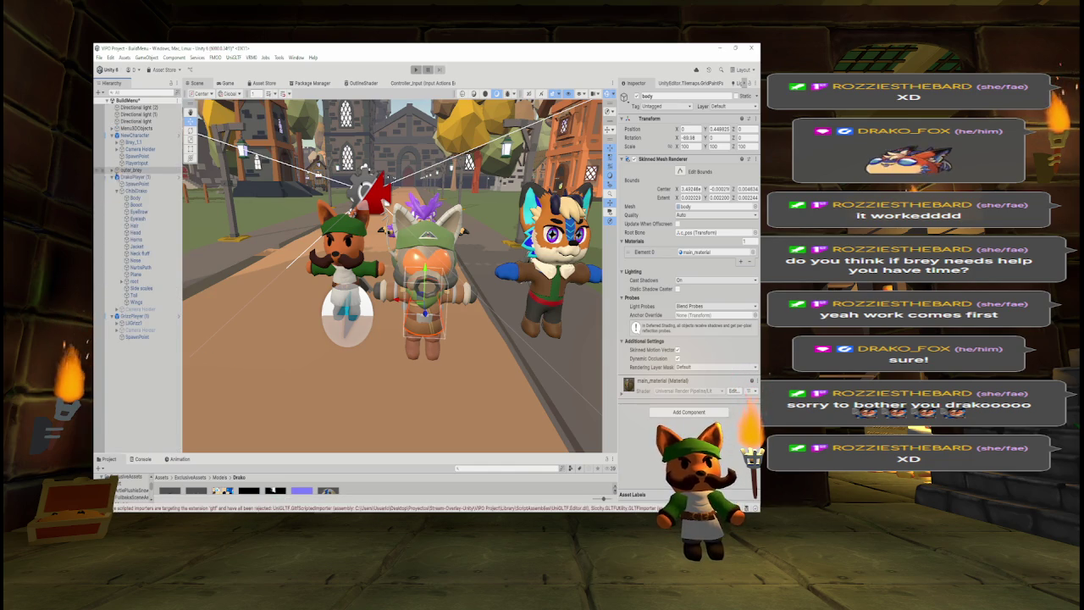
pyautogui.click(111, 176)
pyautogui.click(112, 183)
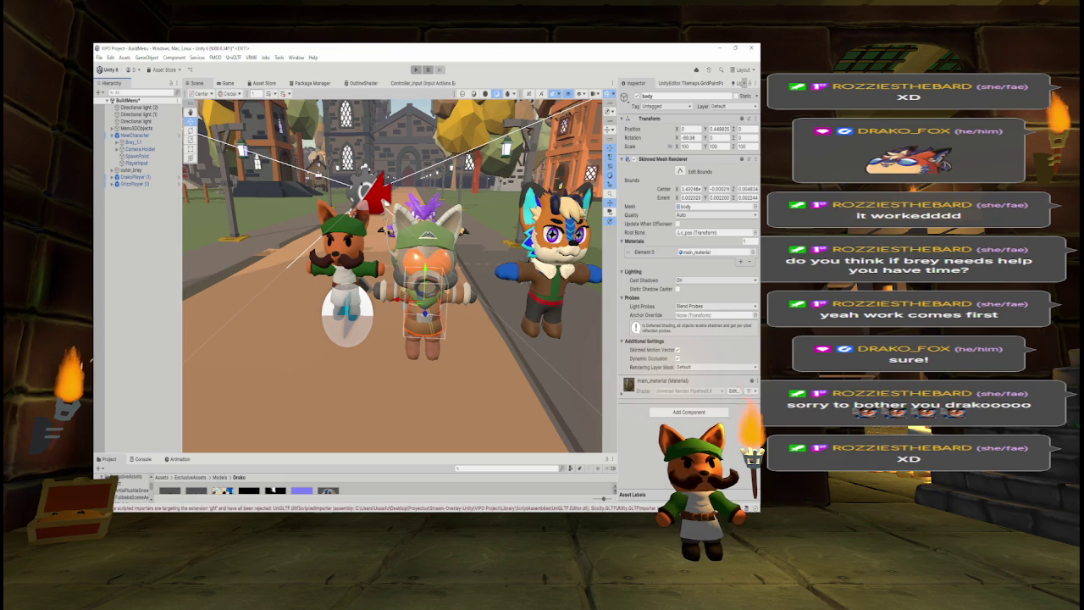
# Select DrakoPlayer (1) and GrizzPlayer (1), then show ExclusiveAssets in an enlarged Project area.
pyautogui.click(135, 176)
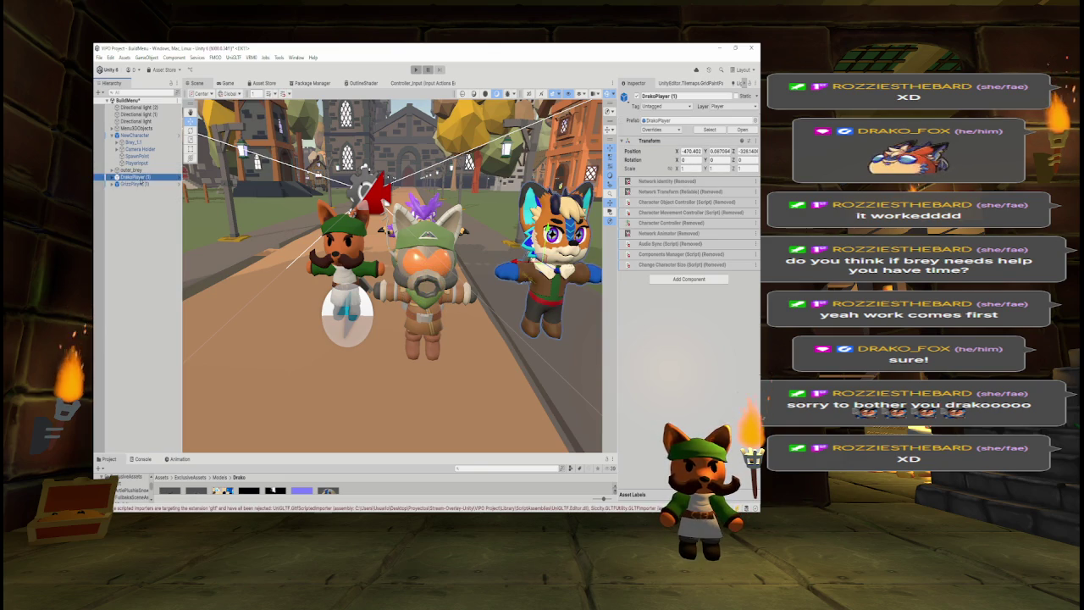
pyautogui.keyDown('ctrl'); pyautogui.click(135, 184); pyautogui.keyUp('ctrl')
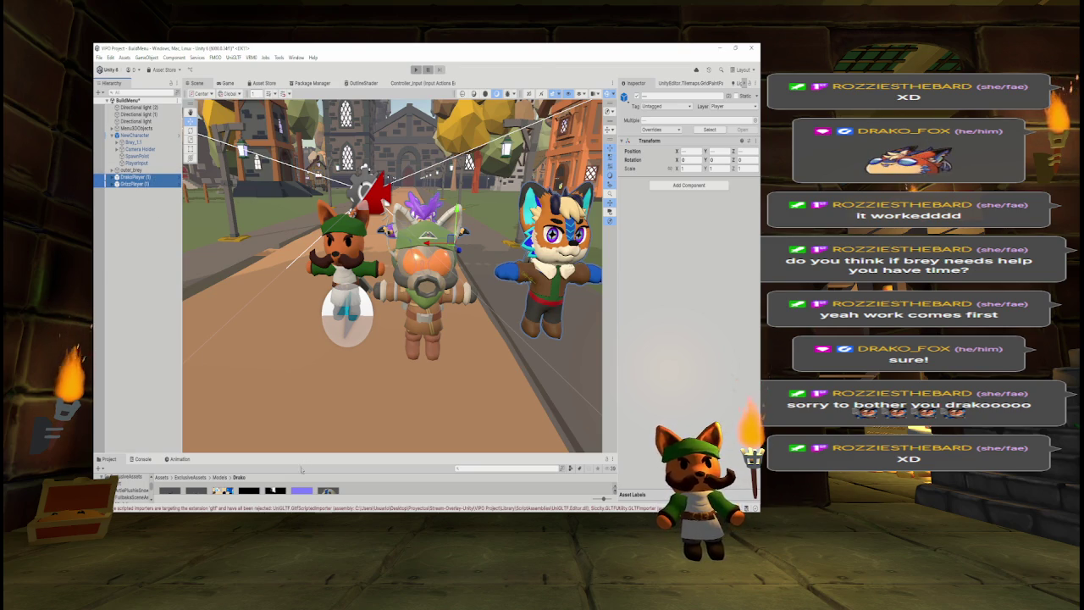
pyautogui.moveTo(304, 454); pyautogui.dragTo(309, 379)
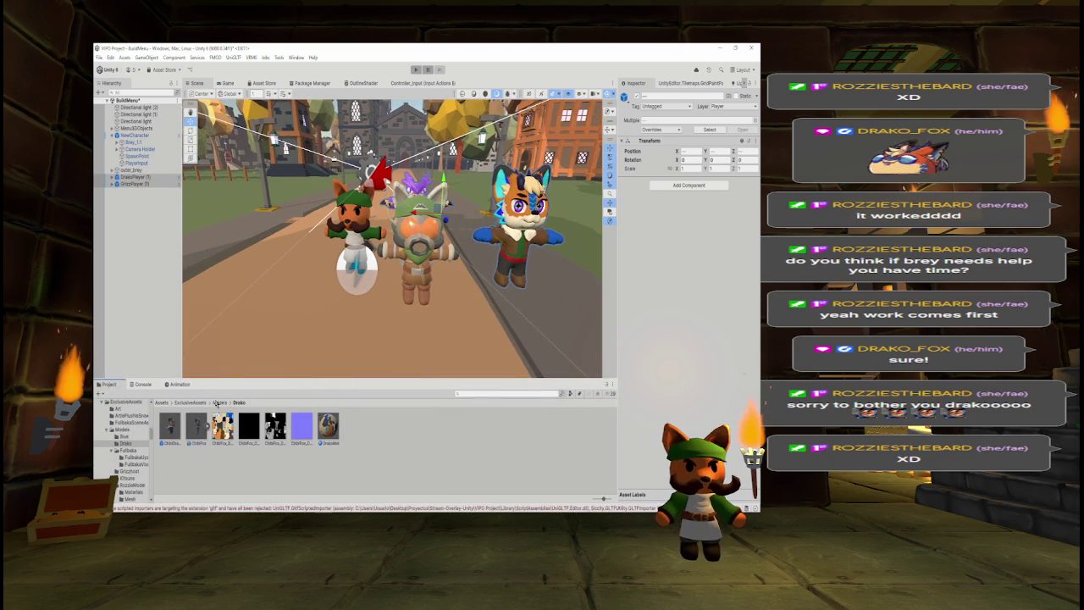
pyautogui.click(184, 403)
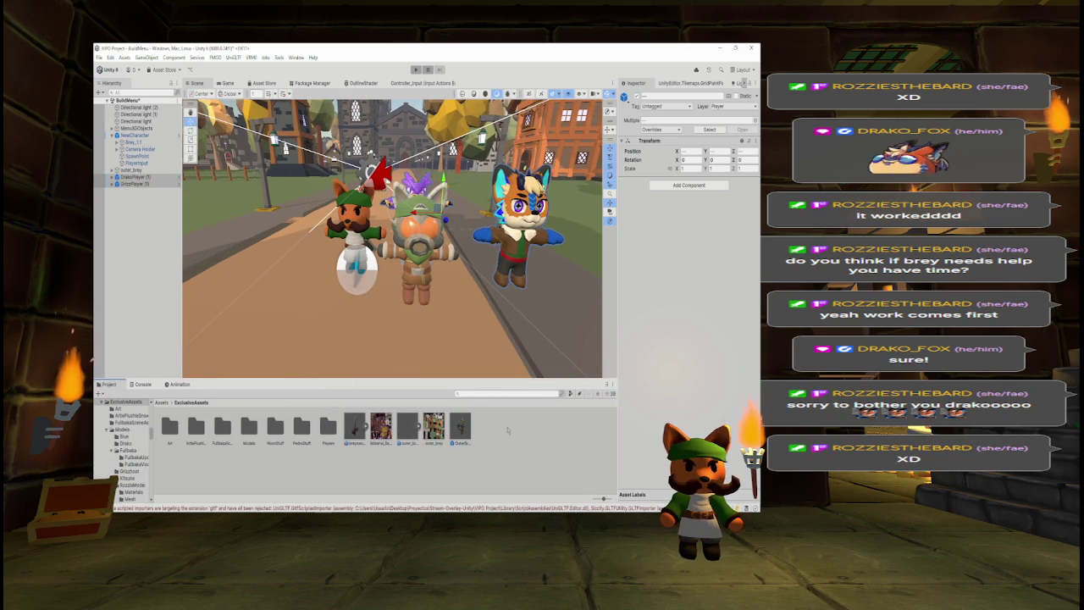
# Pull the Scene view back along the street and drop the breyswordman prefab onto it.
pyautogui.scroll(-10, 390, 316)
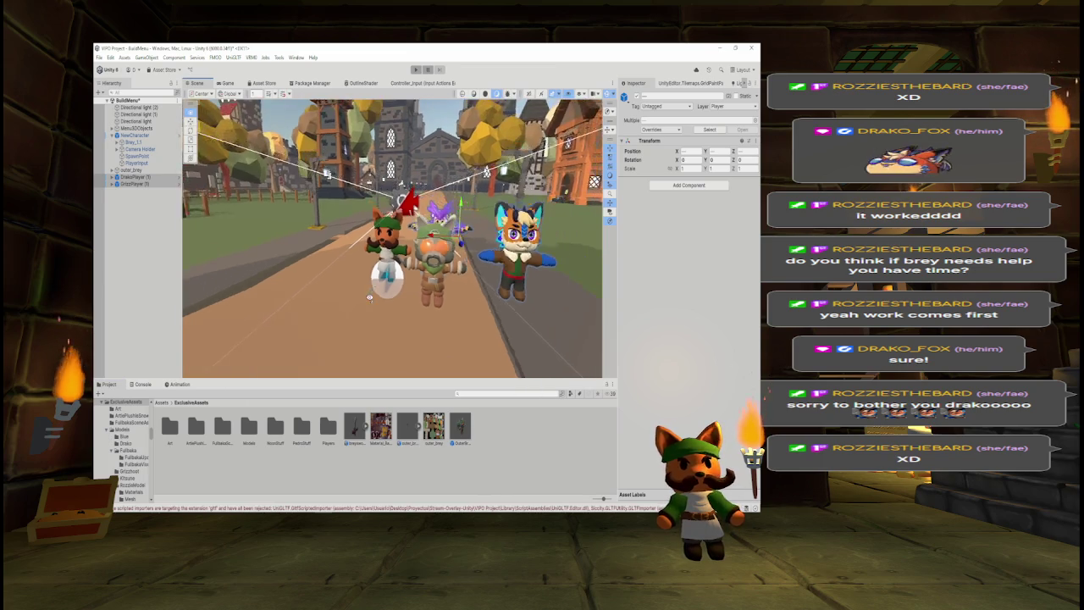
pyautogui.moveTo(350, 298); pyautogui.dragTo(348, 302)
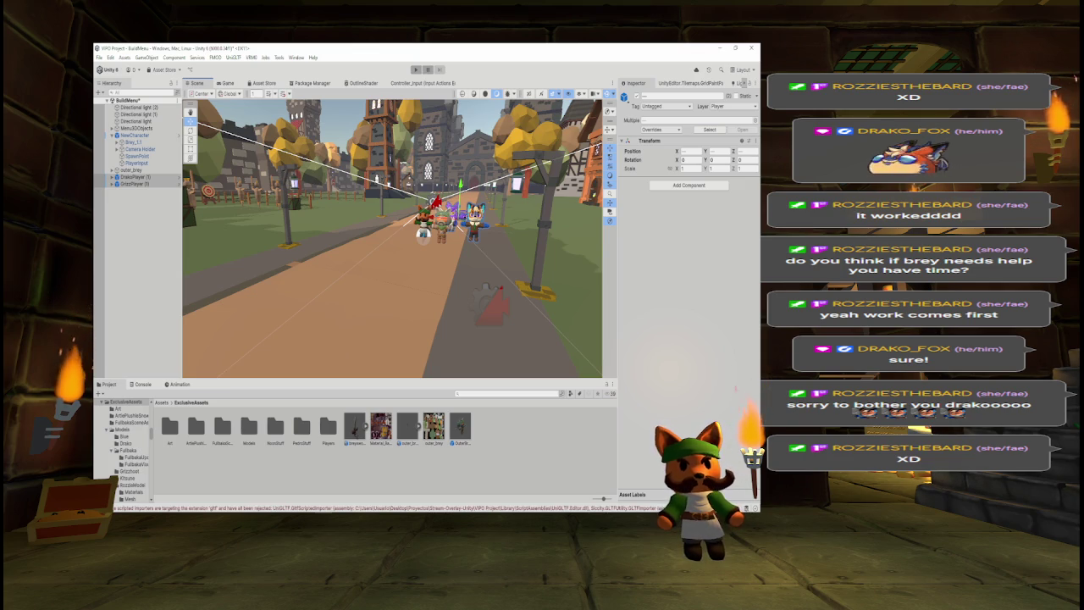
pyautogui.moveTo(354, 427)
pyautogui.mouseDown()
pyautogui.moveTo(339, 305)
pyautogui.moveTo(372, 267)
pyautogui.mouseUp()
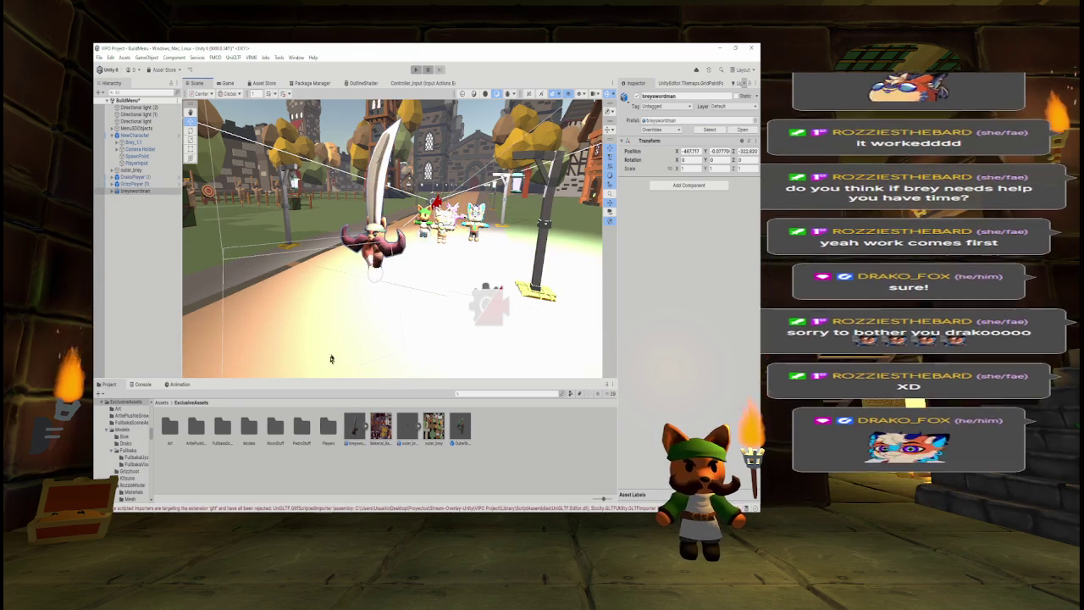
# Move the view closer, then expand breyswordman to check its Camera and Light.
pyautogui.moveTo(327, 366)
pyautogui.mouseDown()
pyautogui.moveTo(370, 329)
pyautogui.moveTo(394, 330)
pyautogui.mouseUp()
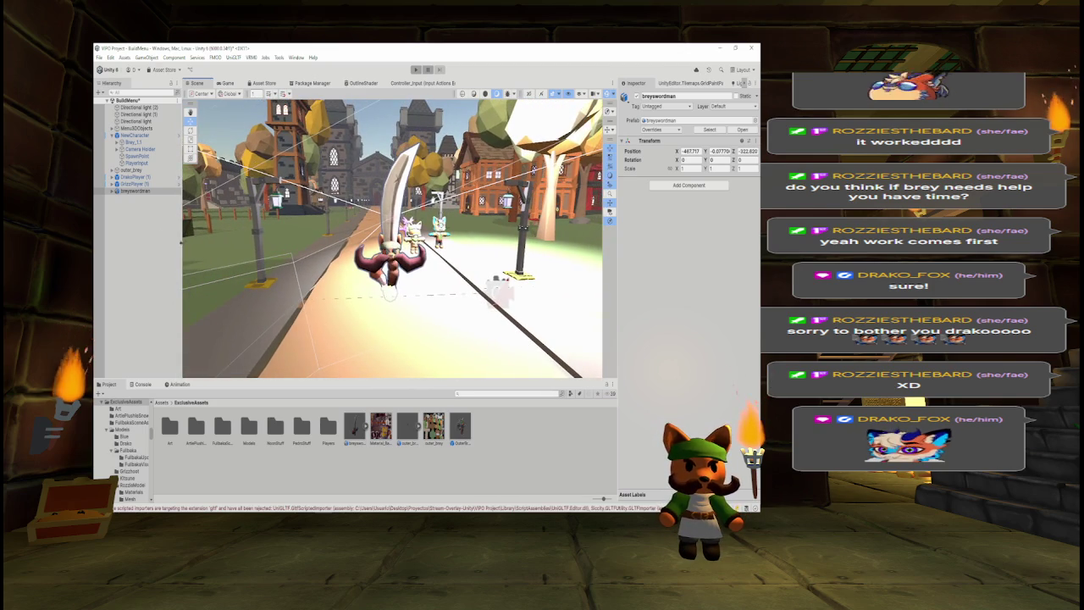
pyautogui.click(113, 191)
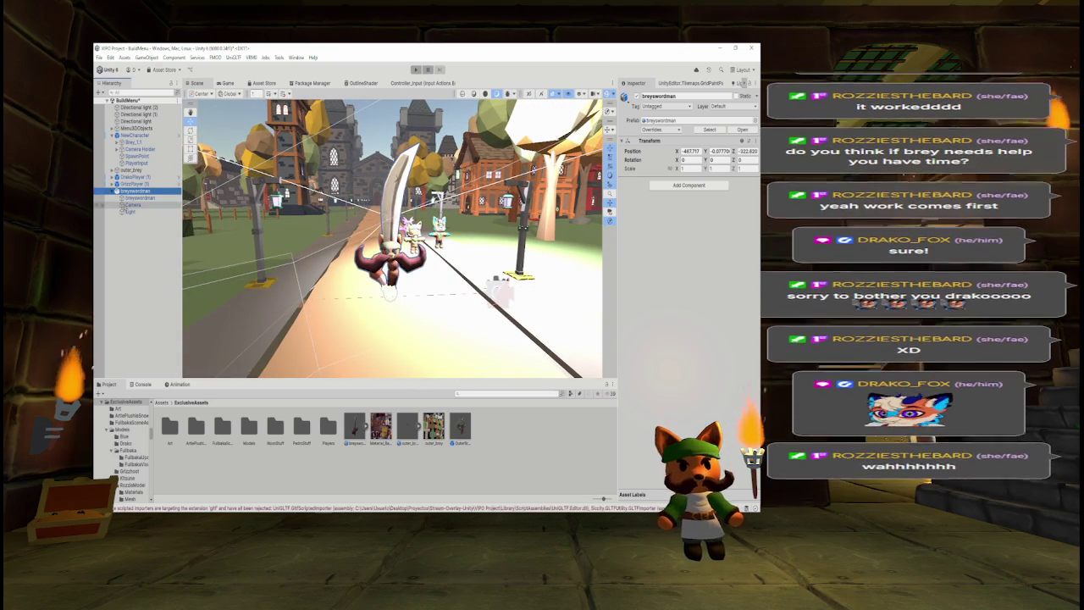
pyautogui.click(132, 205)
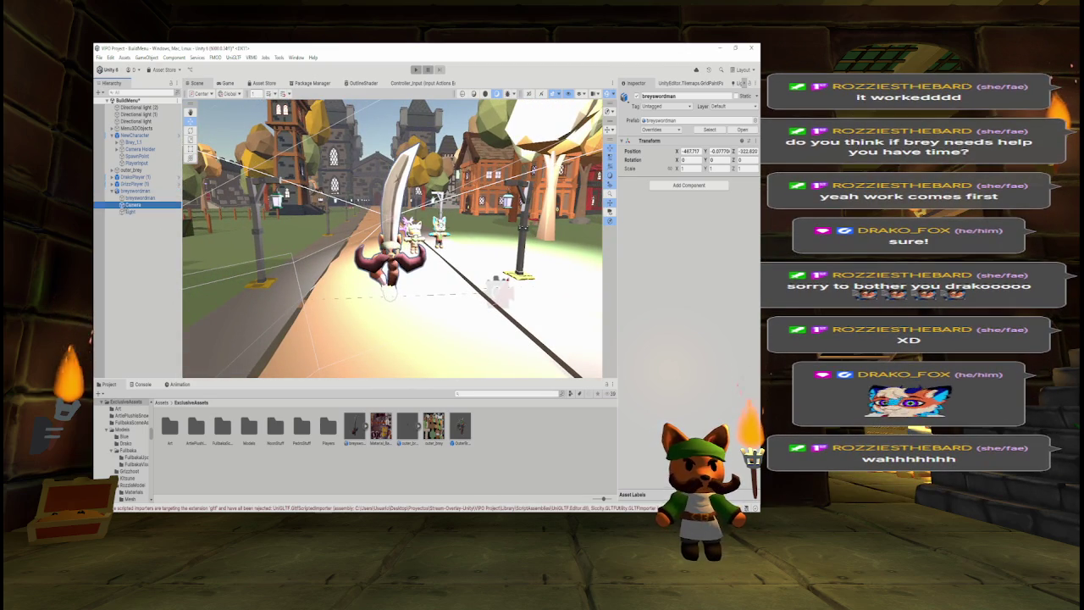
pyautogui.keyDown('shift'); pyautogui.click(132, 213); pyautogui.keyUp('shift')
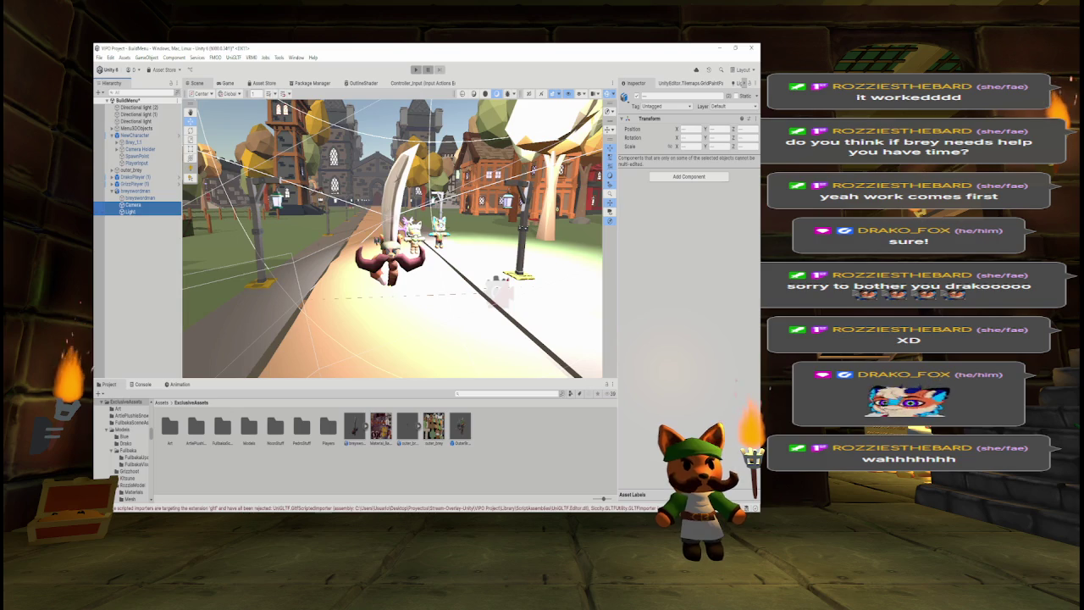
pyautogui.scroll(-5, 392, 237)
pyautogui.scroll(5, 360, 245)
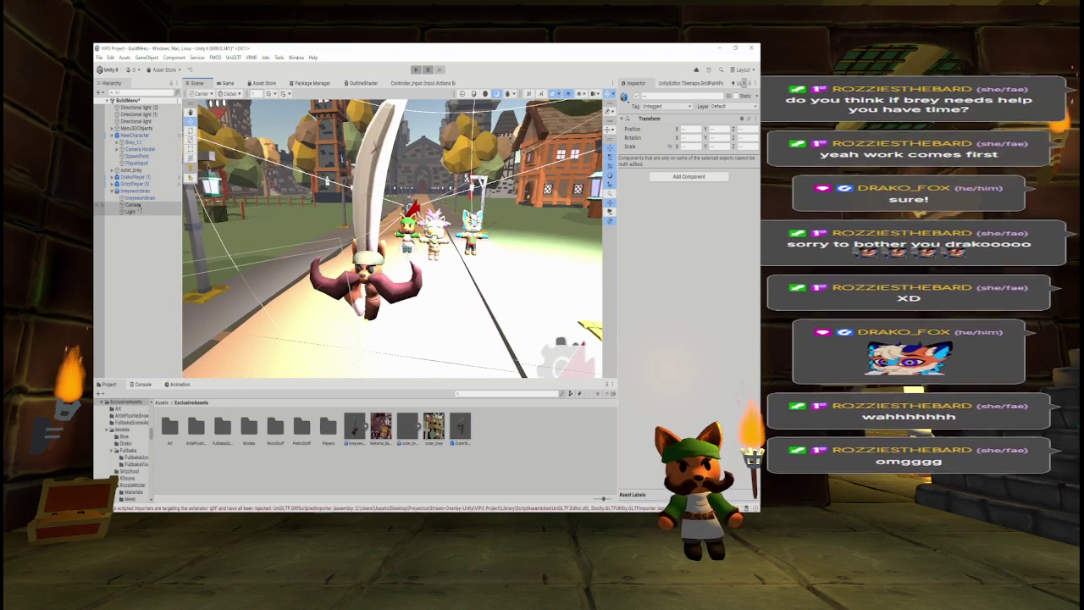
pyautogui.click(143, 237)
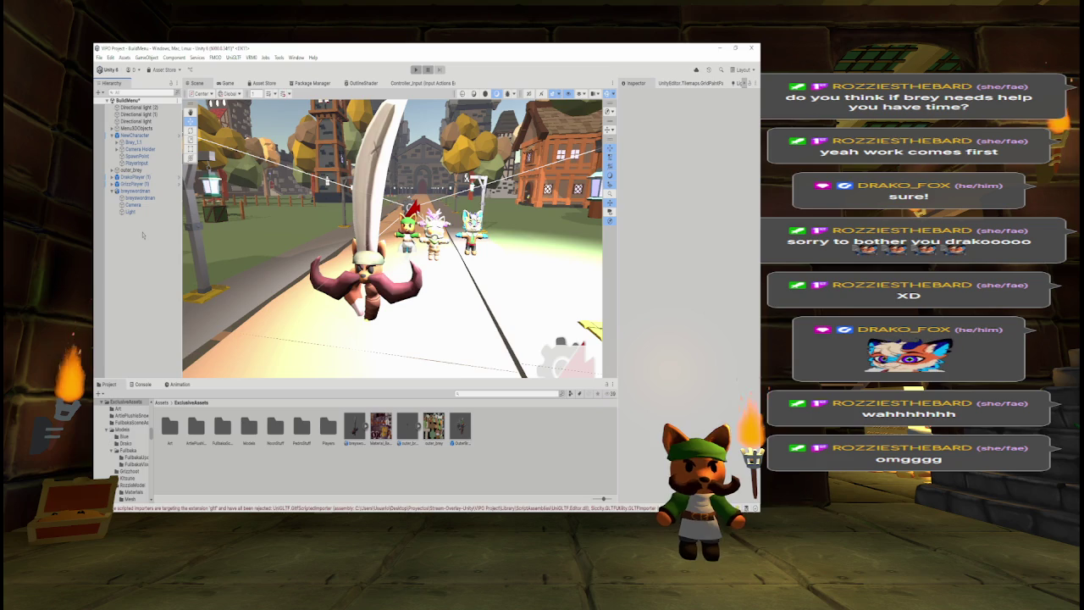
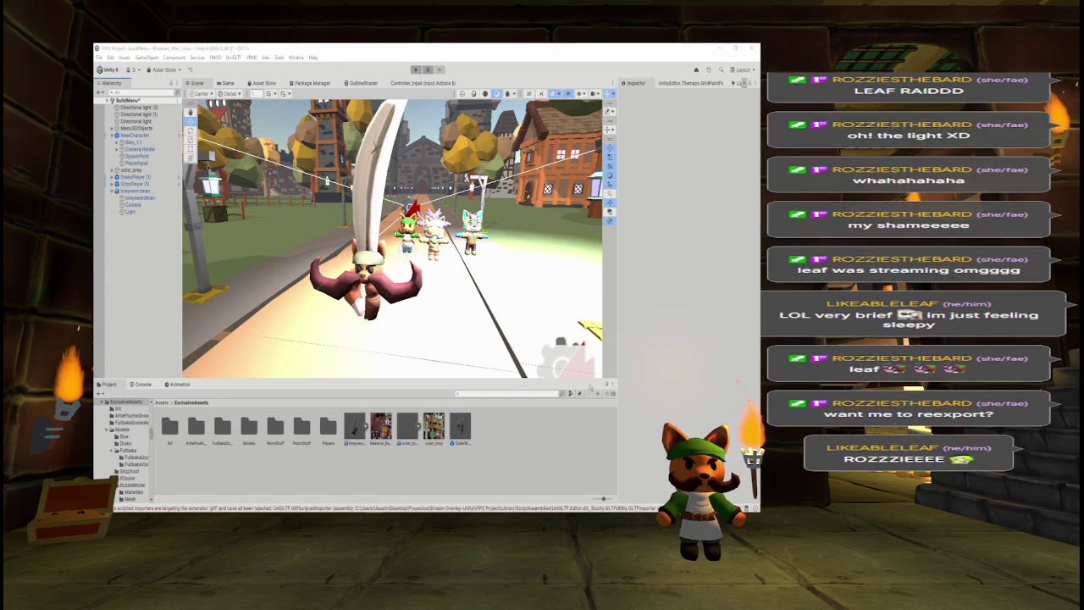
# Delete the Camera and Light under breyswordman, then select breyswordman itself.
pyautogui.click(134, 204)
pyautogui.keyDown('shift'); pyautogui.click(148, 211); pyautogui.keyUp('shift')
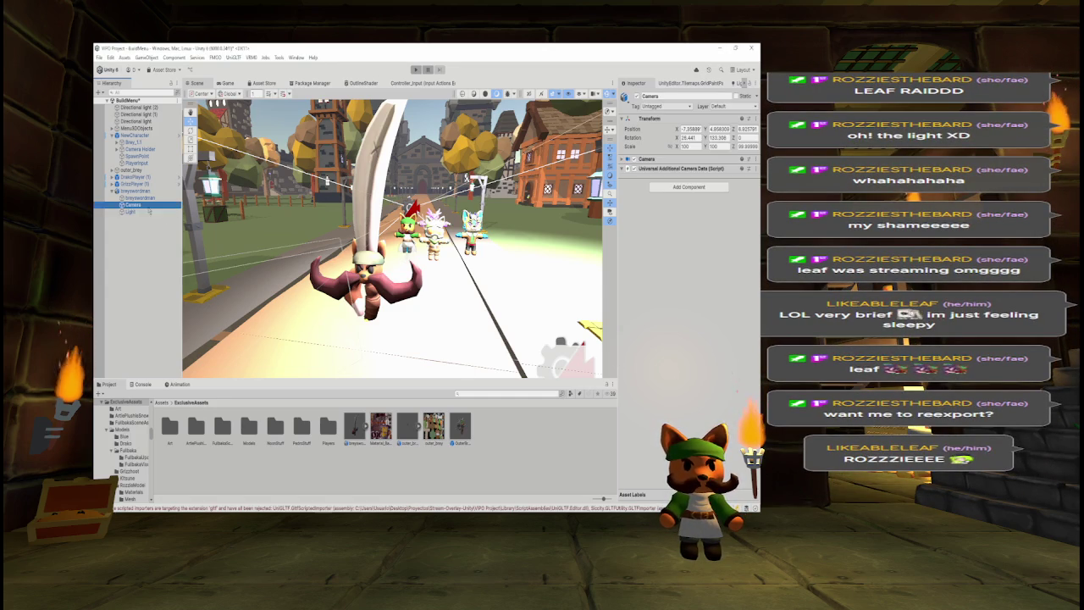
pyautogui.press('Delete')
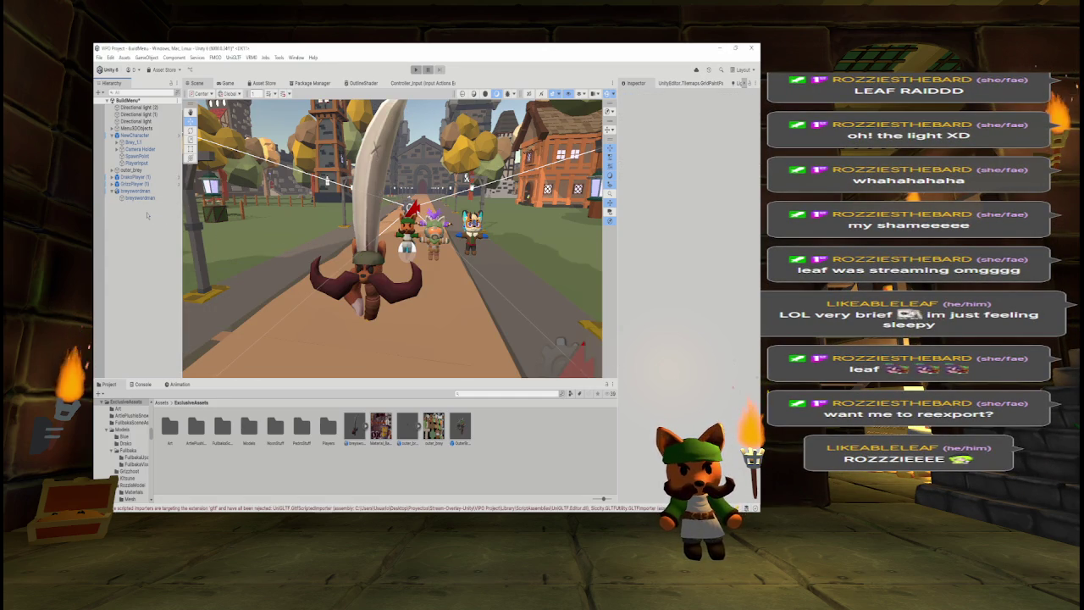
pyautogui.moveTo(373, 223); pyautogui.dragTo(410, 215)
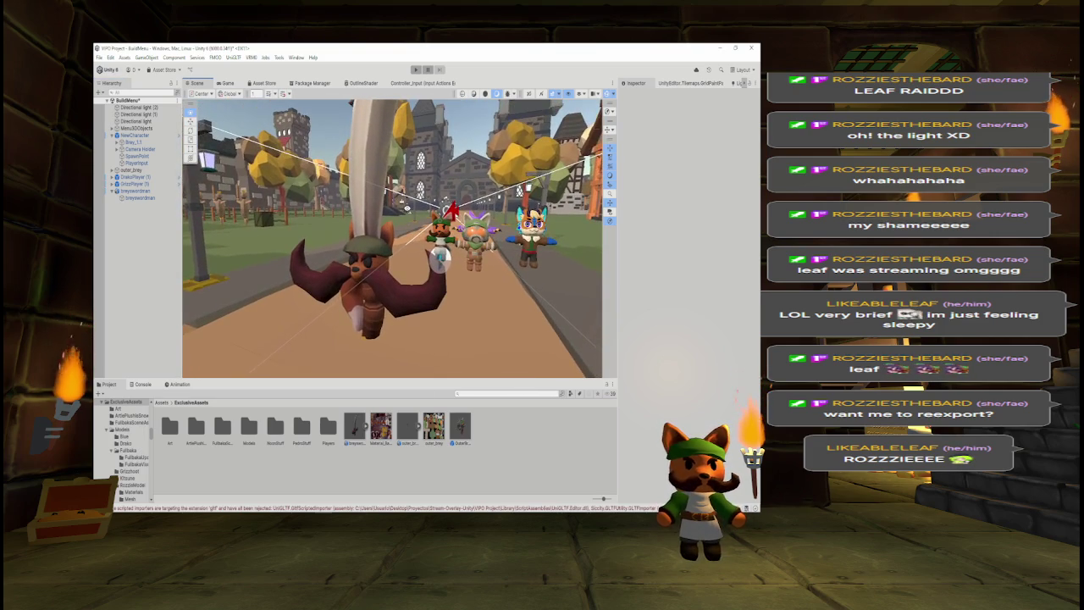
pyautogui.click(113, 192)
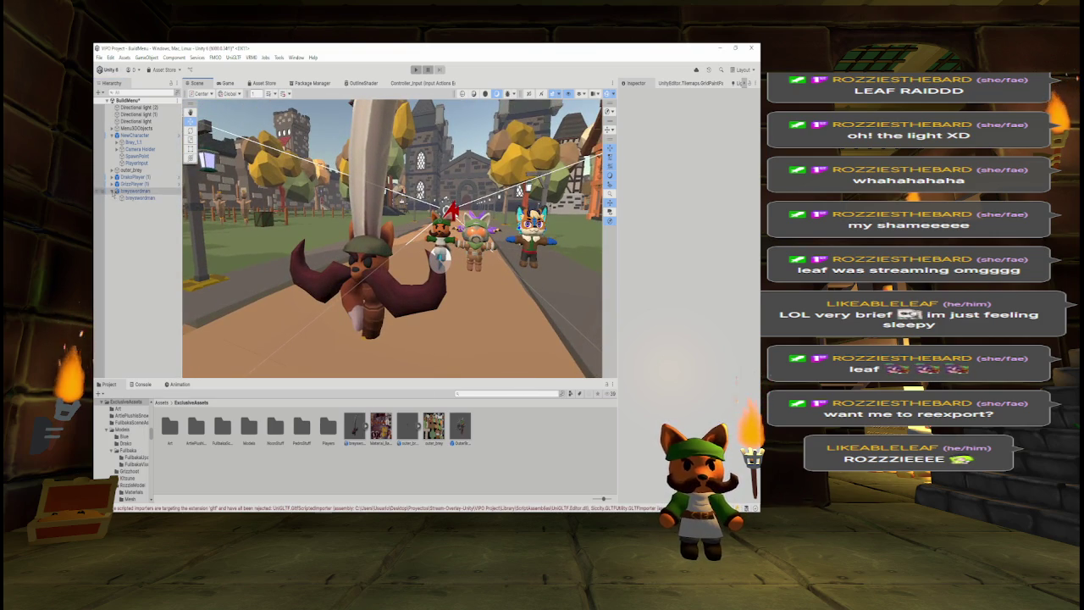
pyautogui.click(118, 191)
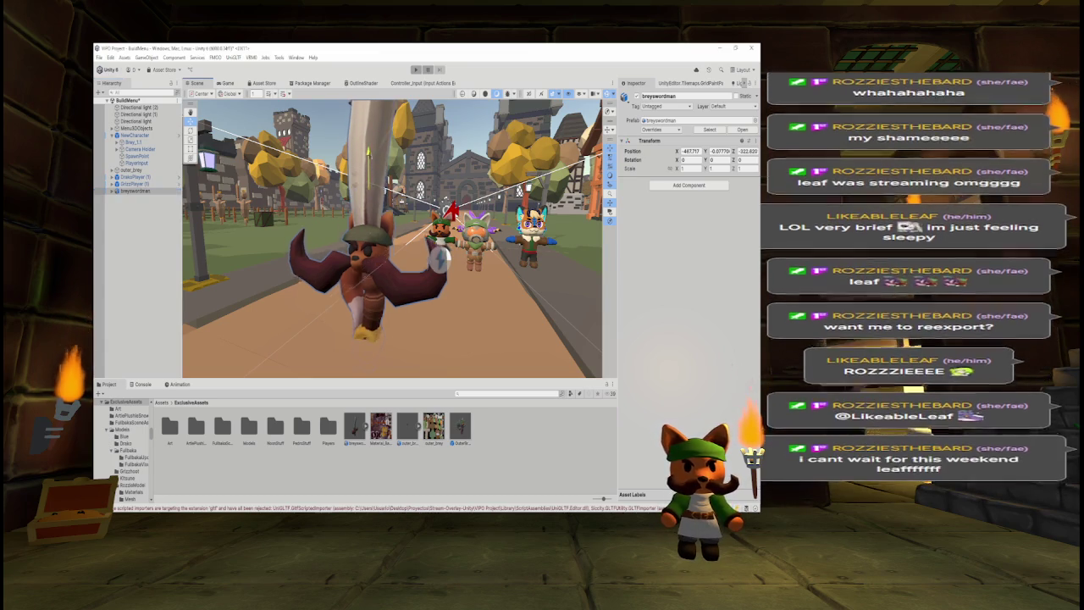
# Set breyswordman's scale to 0.1 in the Inspector.
pyautogui.scroll(-5, 392, 238)
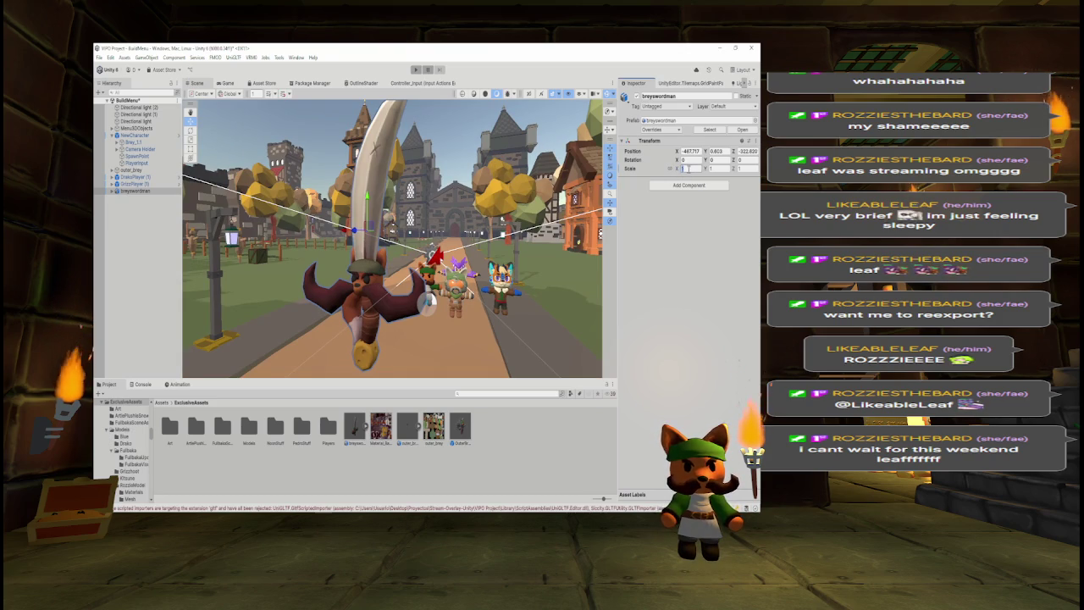
pyautogui.write('0.1')
pyautogui.write('8')
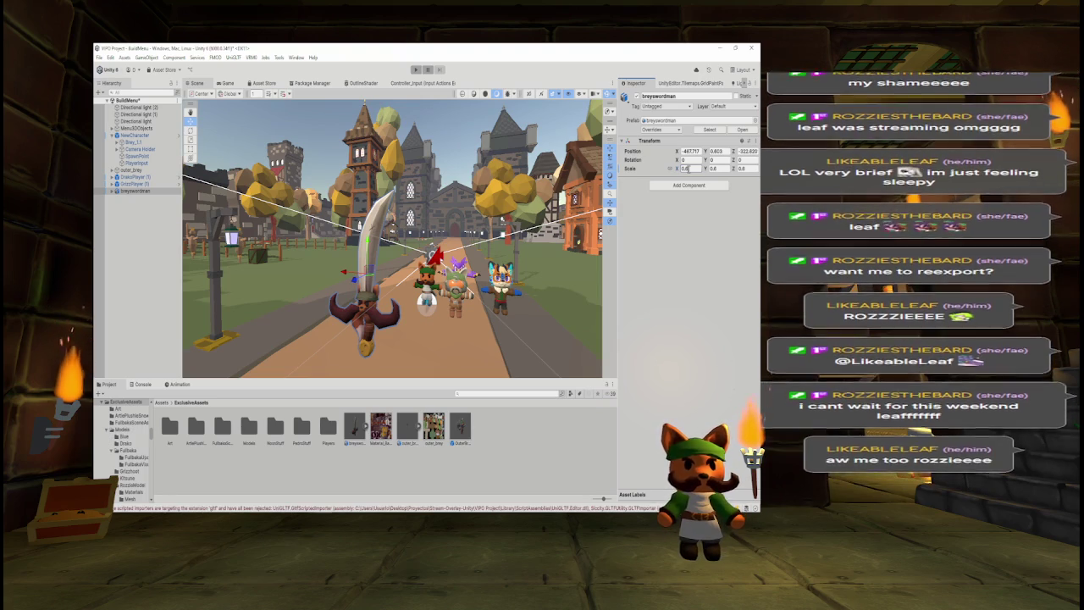
pyautogui.press('BackSpace')
pyautogui.write('5')
pyautogui.press('BackSpace')
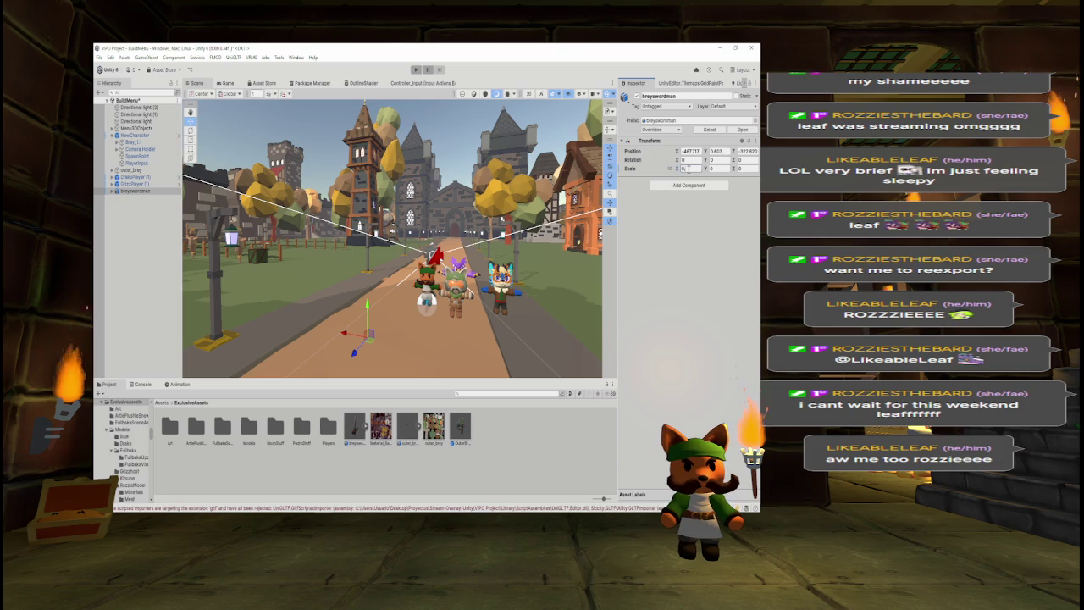
pyautogui.write('25')
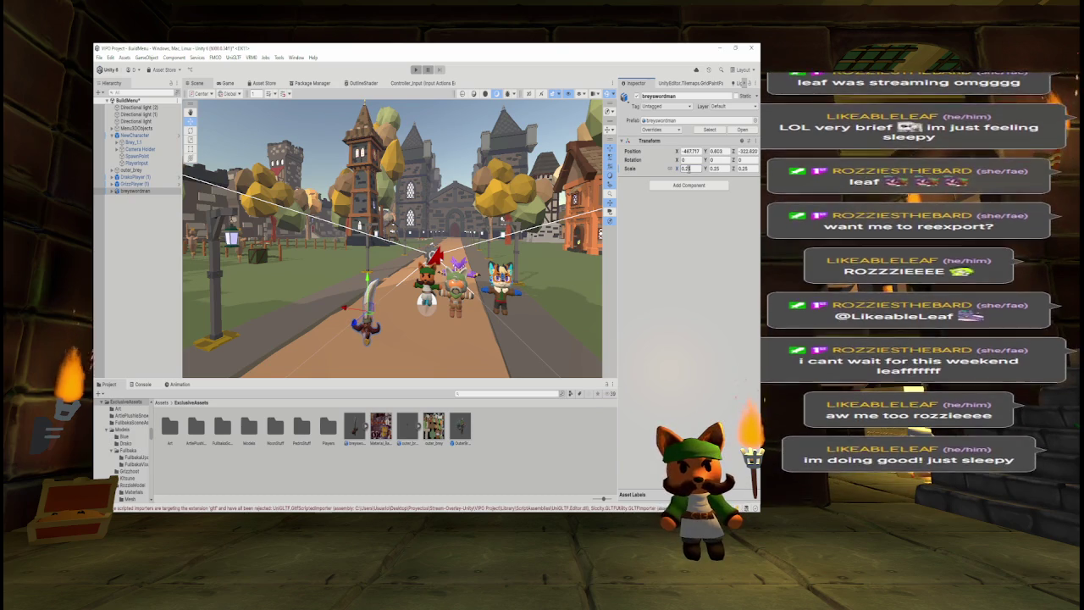
pyautogui.press('BackSpace')
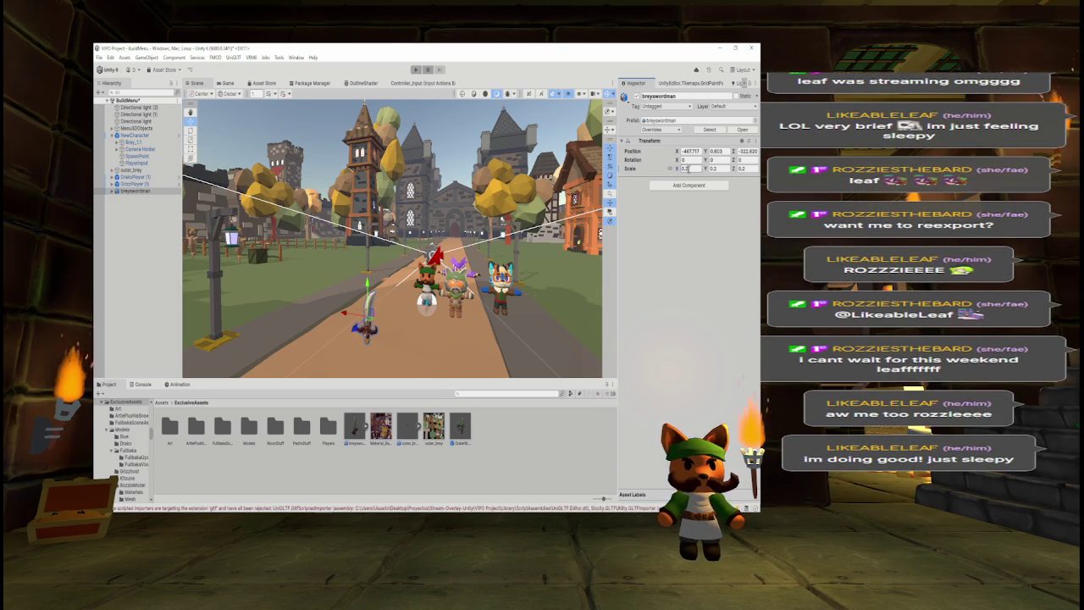
pyautogui.press('BackSpace')
pyautogui.write('1')
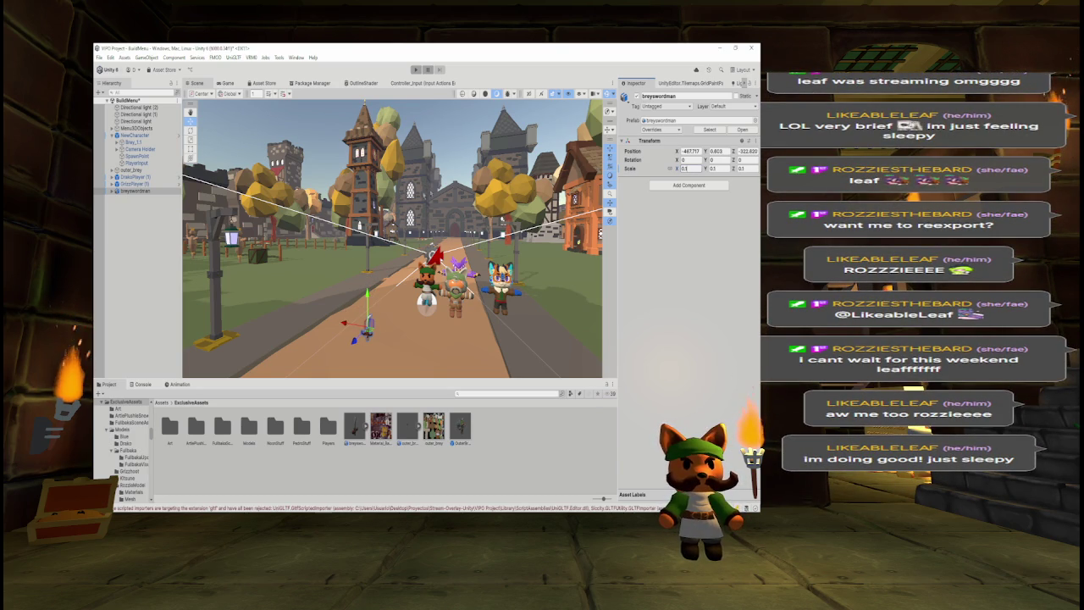
# Move the sword along Z toward the characters and frame it in the view.
pyautogui.moveTo(348, 348)
pyautogui.mouseDown()
pyautogui.moveTo(405, 285)
pyautogui.moveTo(429, 308)
pyautogui.moveTo(500, 326)
pyautogui.mouseUp()
pyautogui.press('f')
pyautogui.click(400, 264)
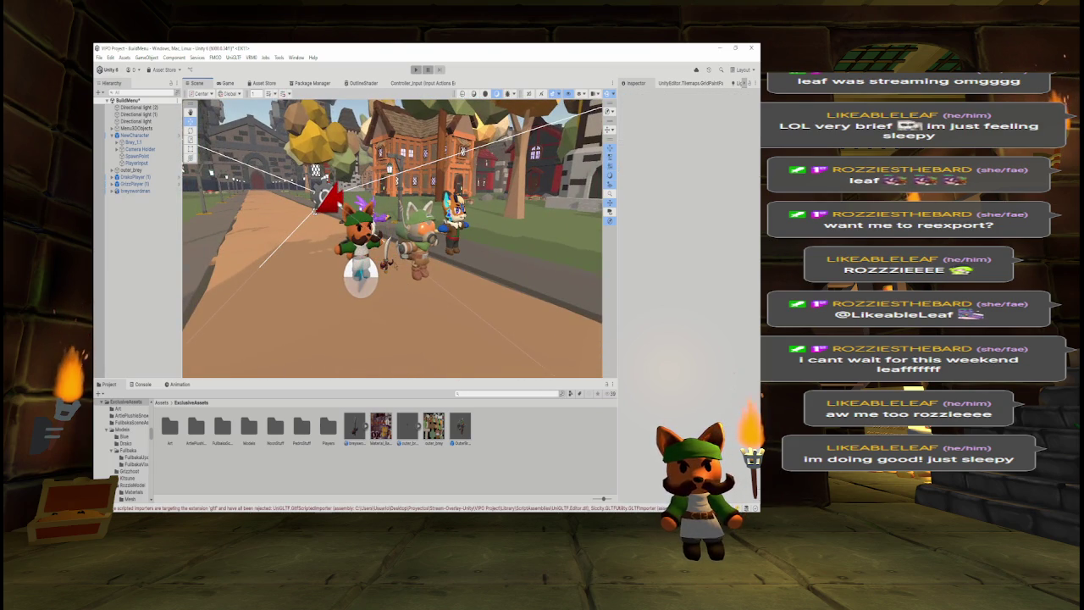
# Reselect breyswordman and set its scale to 0.2.
pyautogui.click(402, 268)
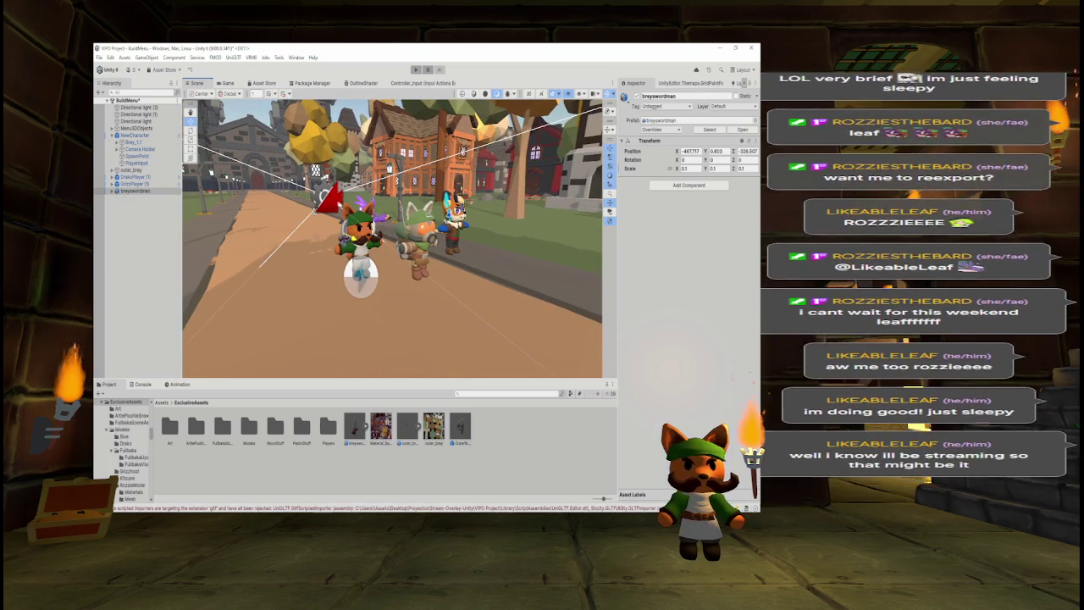
pyautogui.scroll(5, 392, 238)
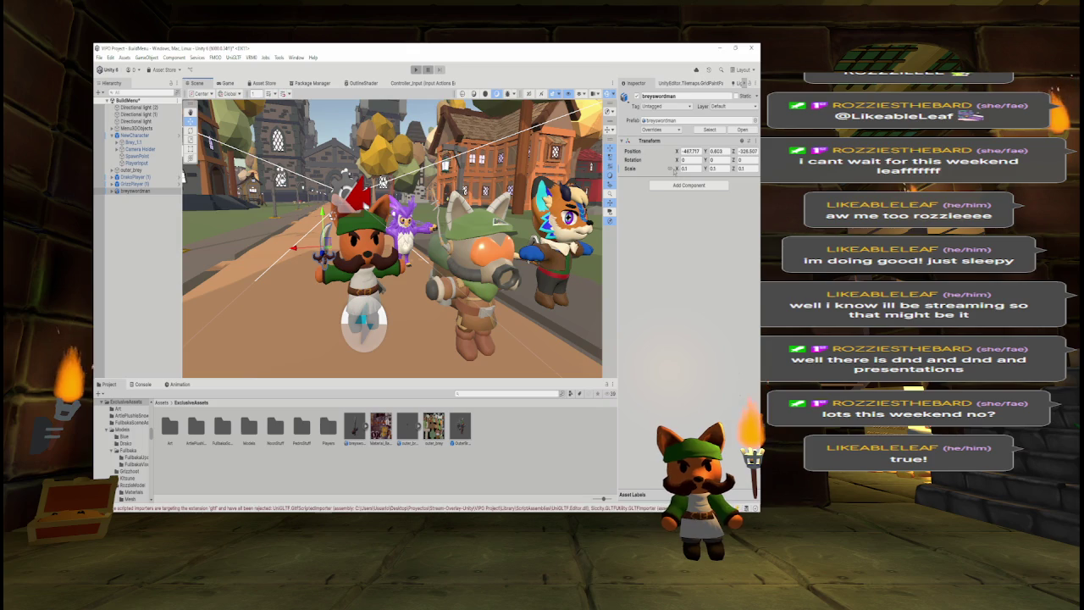
pyautogui.write('0.2')
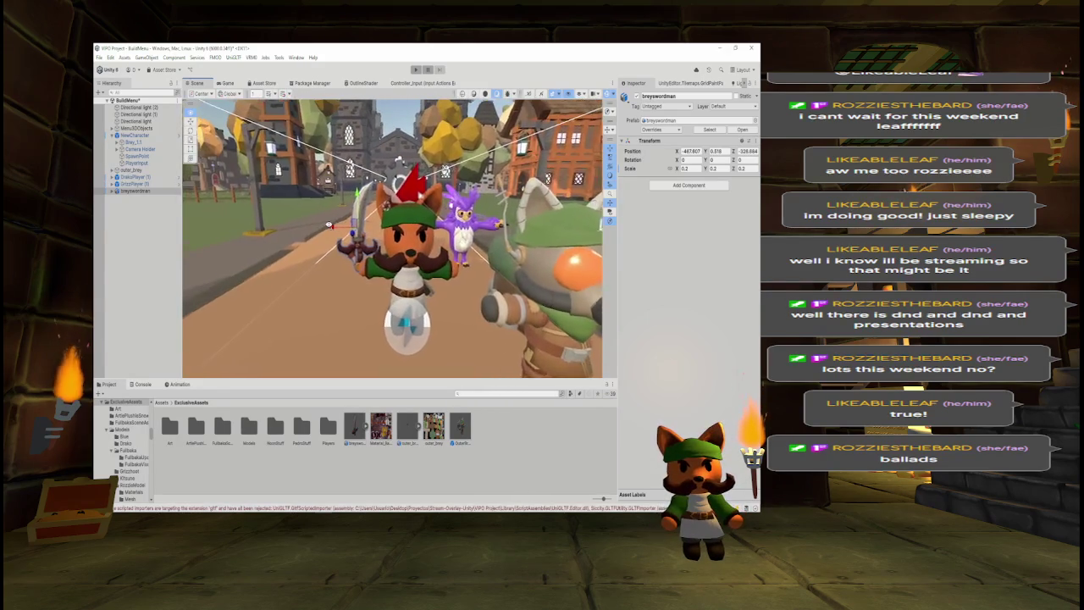
pyautogui.scroll(-3, 327, 222)
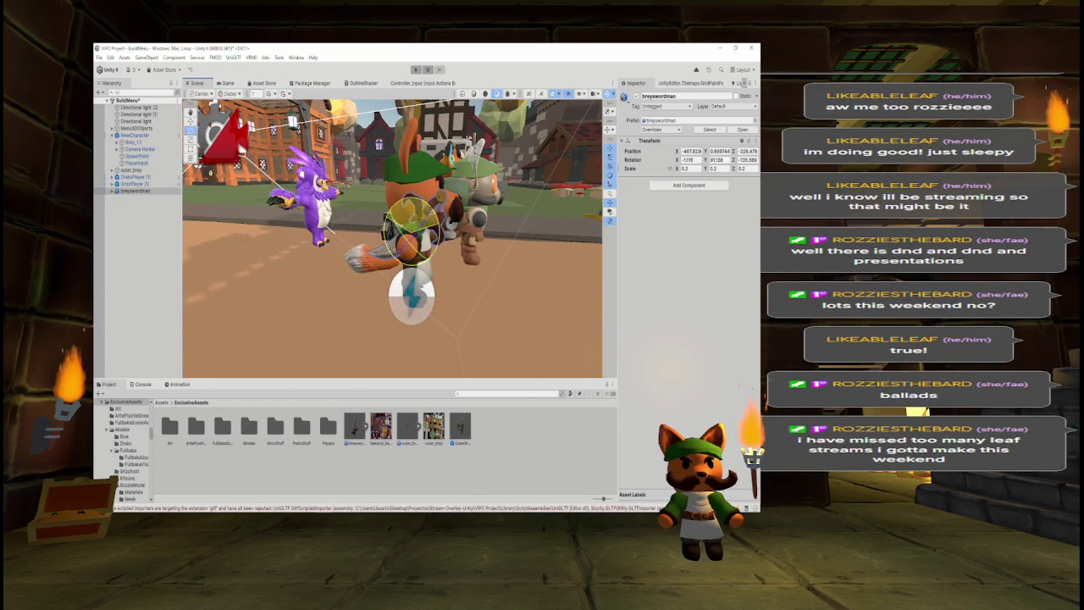
# Switch to the Move tool and re-enter the sword's scale as 0.15.
pyautogui.press('w')
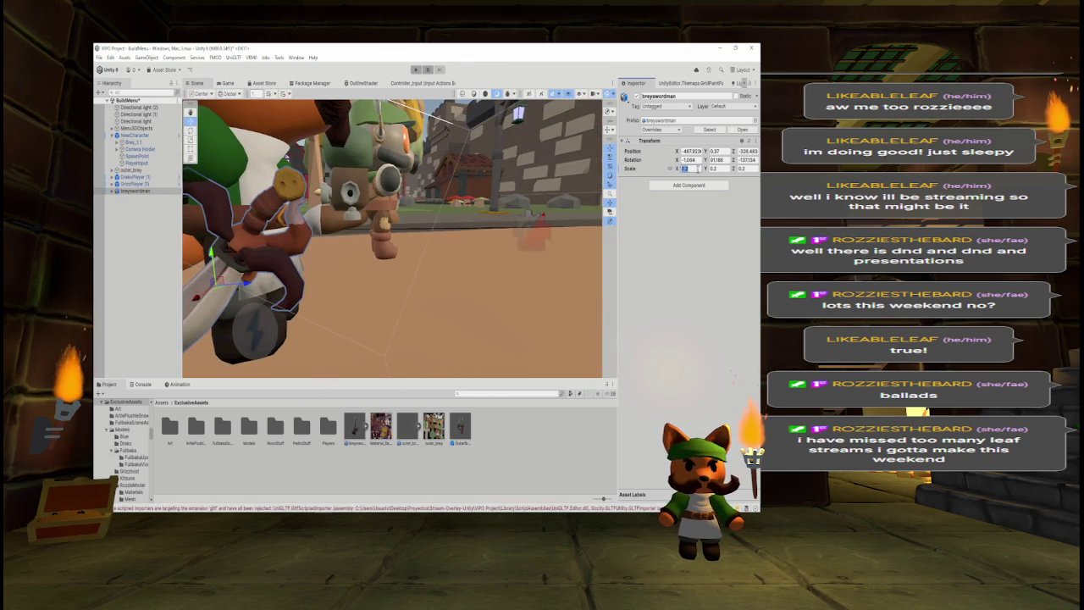
pyautogui.write('0.15')
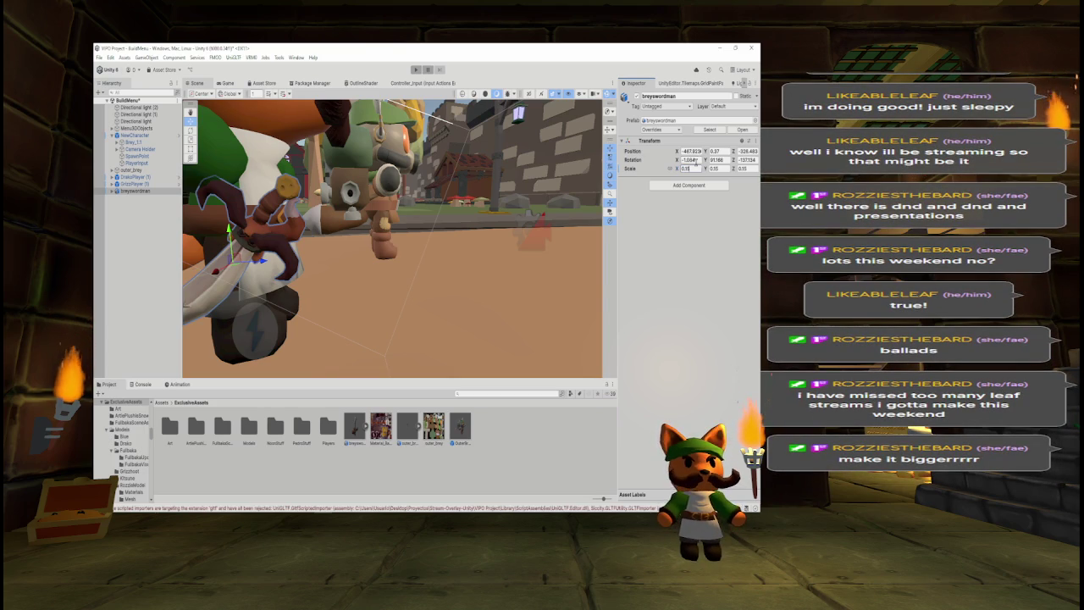
pyautogui.write('1')
pyautogui.press('Return')
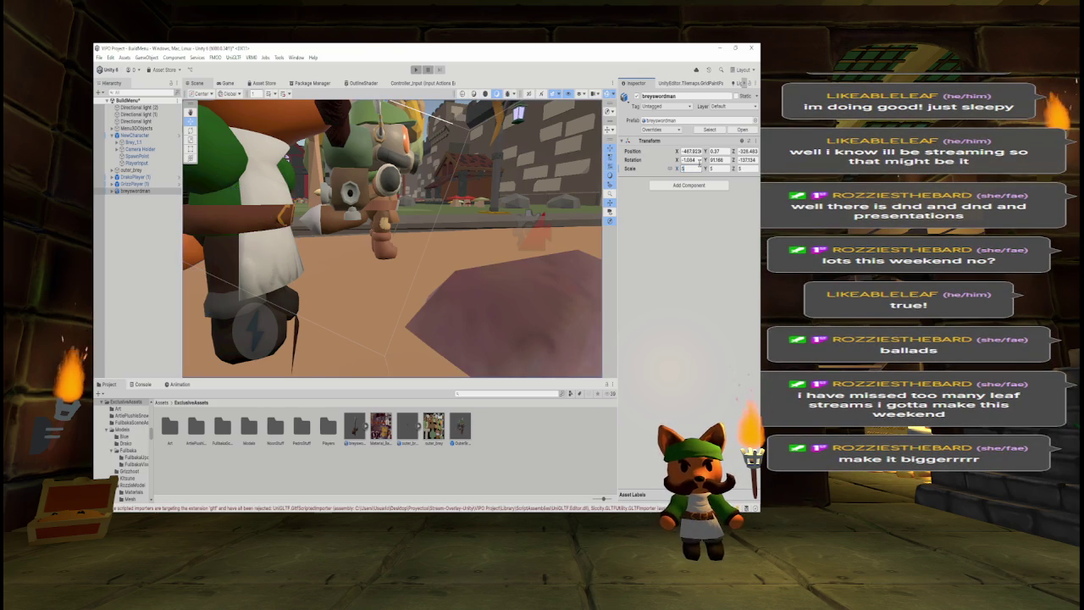
pyautogui.moveTo(409, 212)
pyautogui.mouseDown()
pyautogui.moveTo(346, 222)
pyautogui.moveTo(381, 222)
pyautogui.mouseUp()
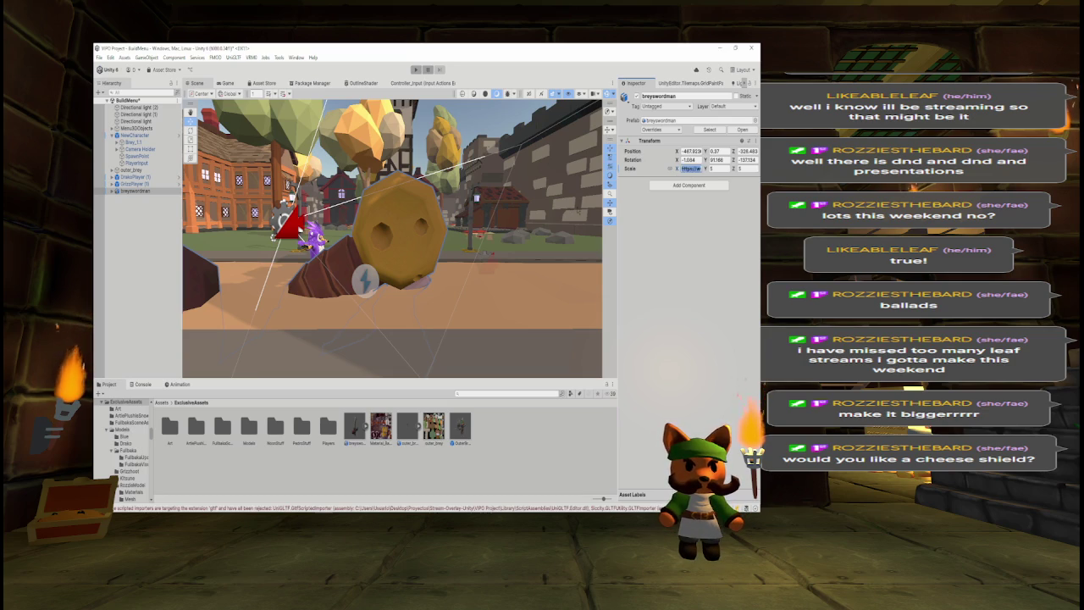
pyautogui.press('BackSpace')
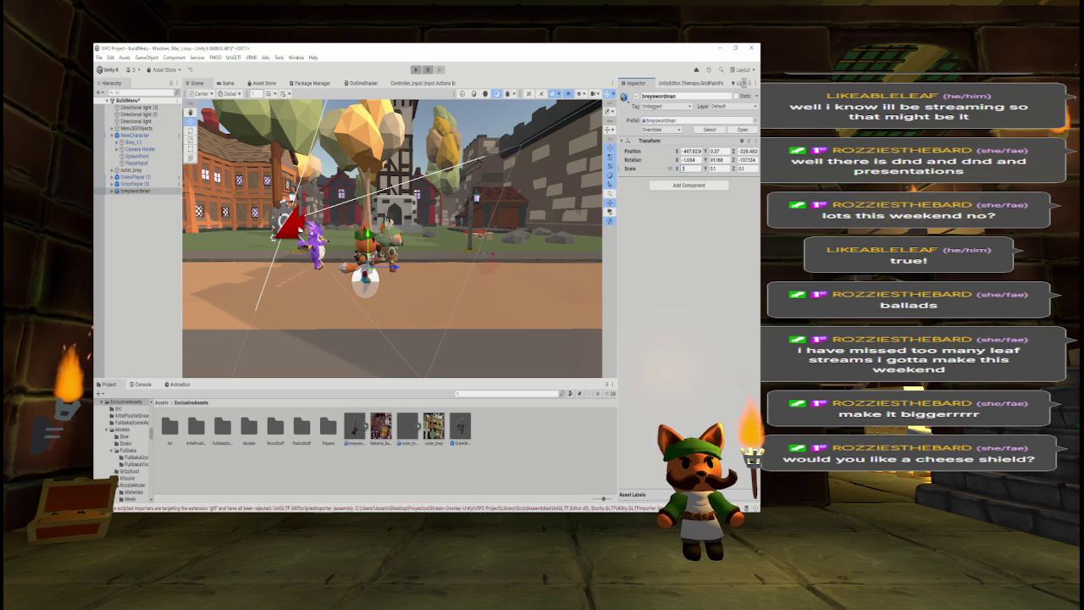
pyautogui.scroll(10, 273, 238)
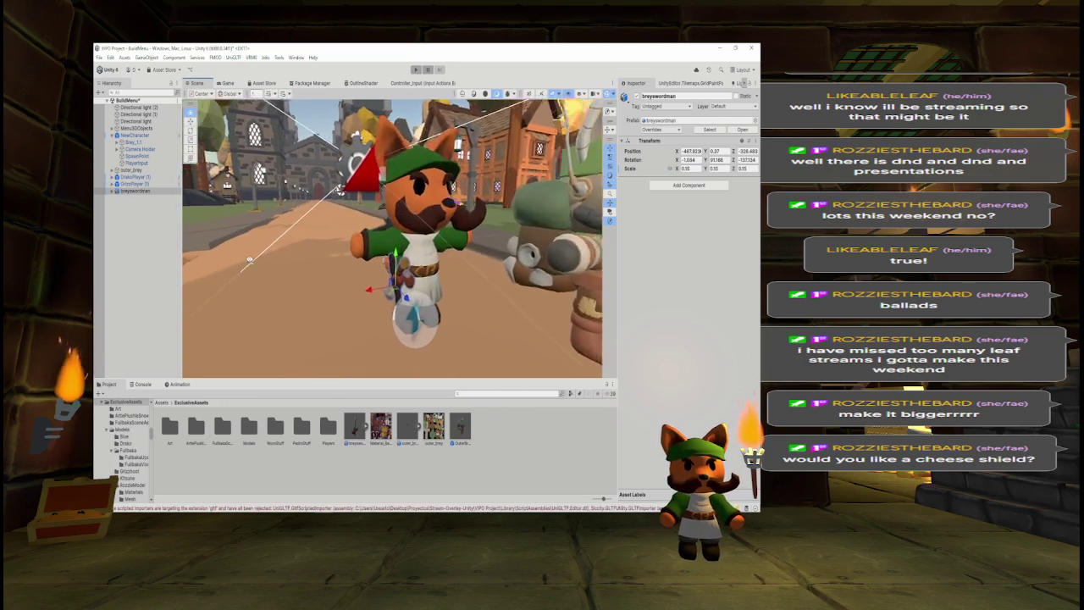
# Adjust the sword's transform and nudge it toward Brey's hand.
pyautogui.moveTo(250, 260)
pyautogui.mouseDown()
pyautogui.moveTo(548, 261)
pyautogui.moveTo(199, 258)
pyautogui.moveTo(494, 280)
pyautogui.moveTo(503, 251)
pyautogui.mouseUp()
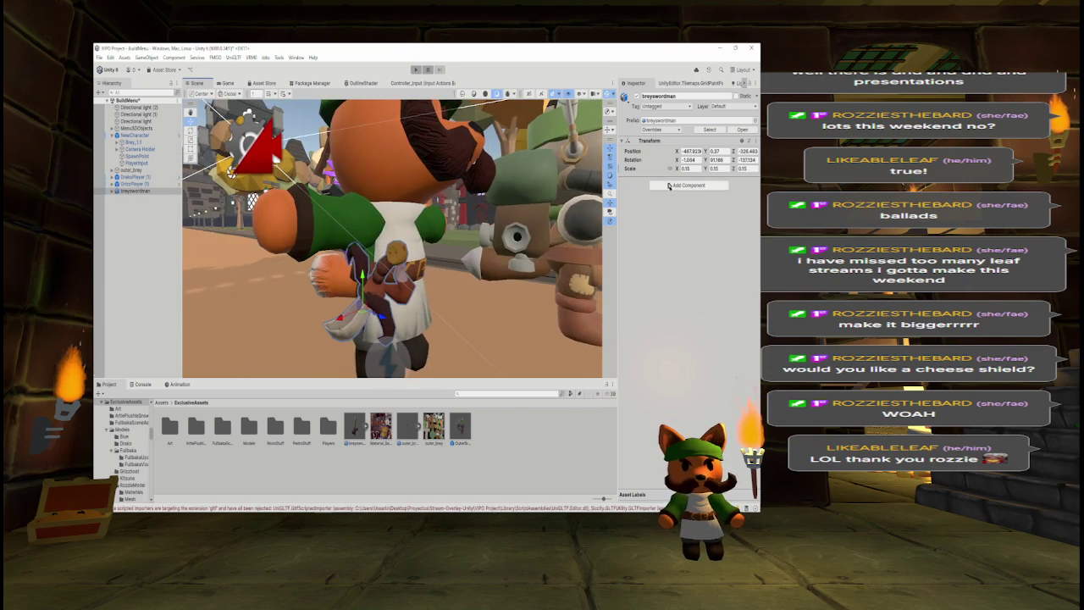
pyautogui.write('7')
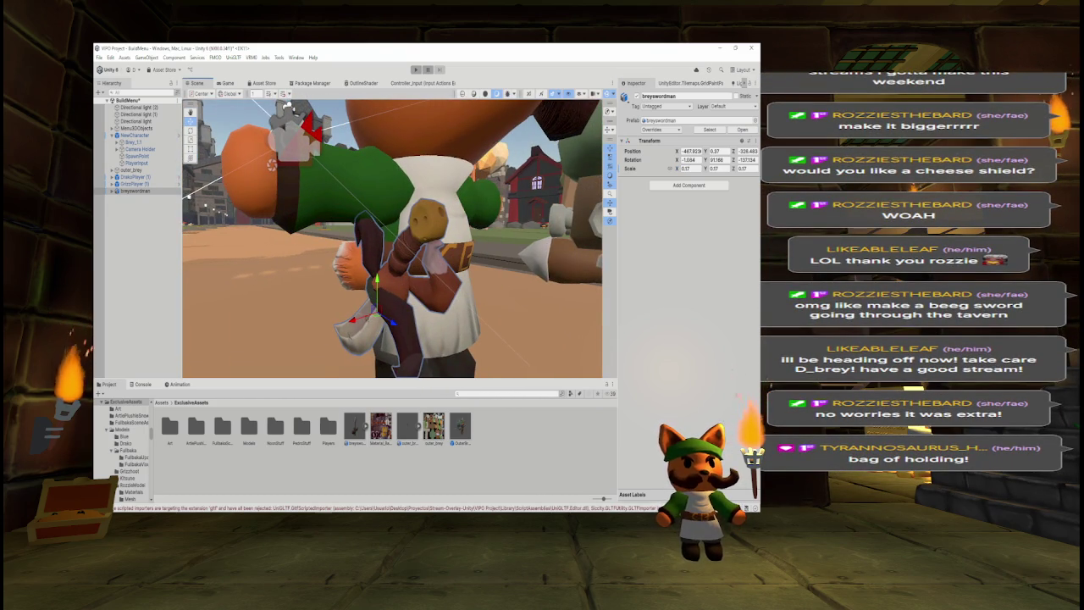
pyautogui.moveTo(431, 213)
pyautogui.mouseDown()
pyautogui.moveTo(444, 214)
pyautogui.moveTo(458, 285)
pyautogui.mouseUp()
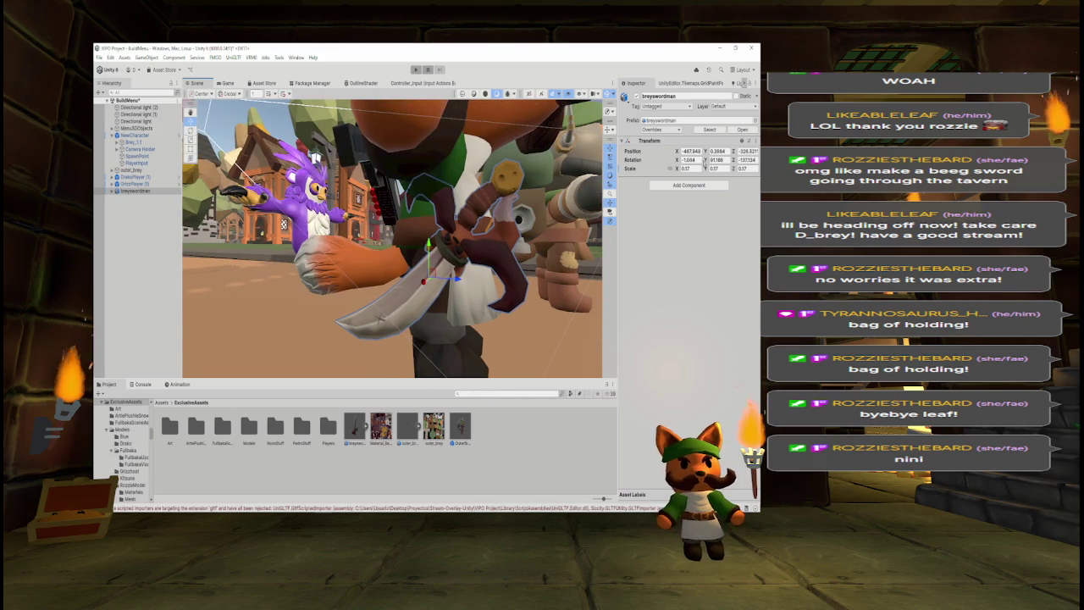
pyautogui.click(191, 131)
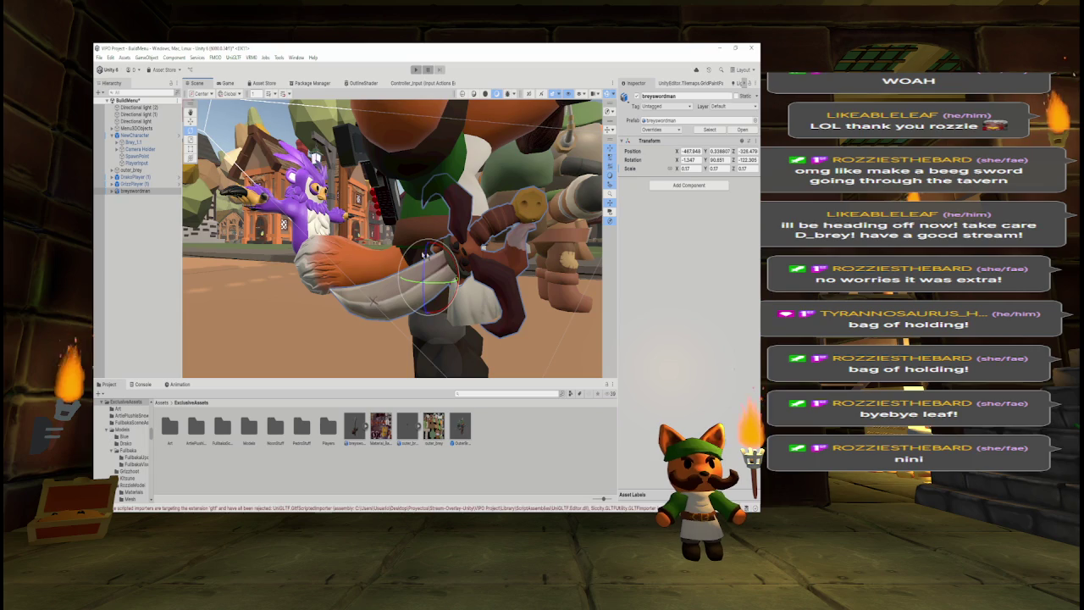
pyautogui.press('w')
# View Brey from behind and filter the Project assets by 'brey'.
pyautogui.moveTo(315, 157); pyautogui.dragTo(225, 198)
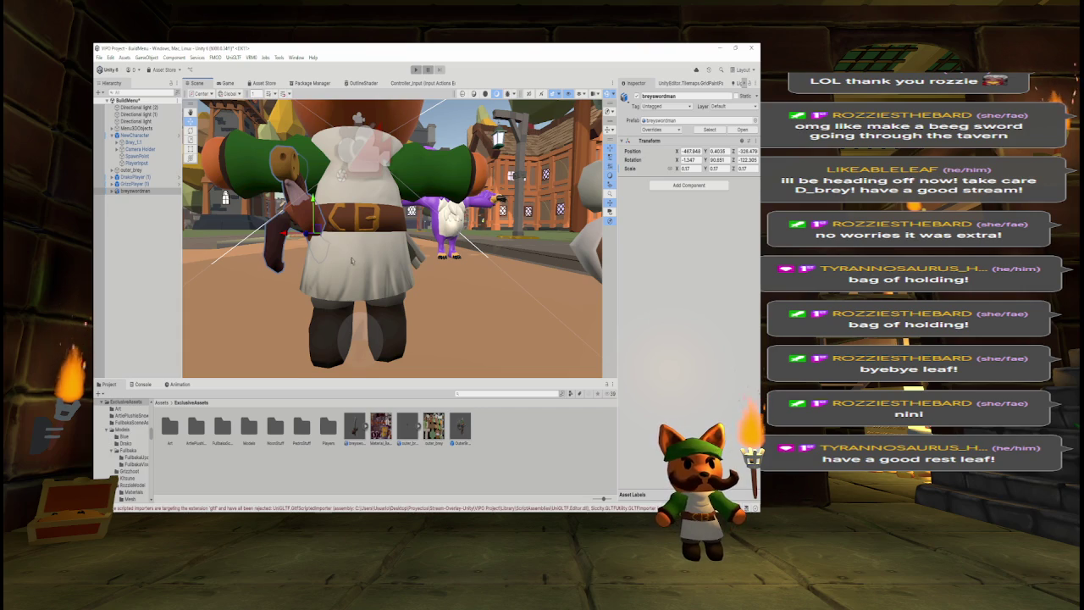
pyautogui.moveTo(355, 237)
pyautogui.mouseDown()
pyautogui.moveTo(418, 248)
pyautogui.moveTo(337, 244)
pyautogui.moveTo(197, 173)
pyautogui.mouseUp()
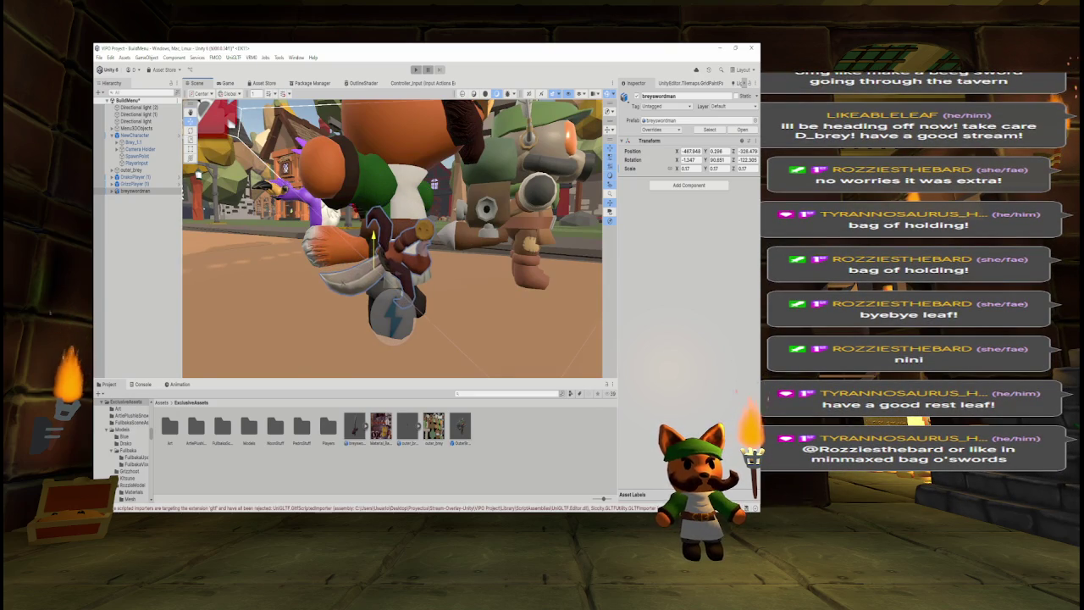
pyautogui.moveTo(197, 173)
pyautogui.mouseDown()
pyautogui.moveTo(384, 239)
pyautogui.moveTo(449, 243)
pyautogui.mouseUp()
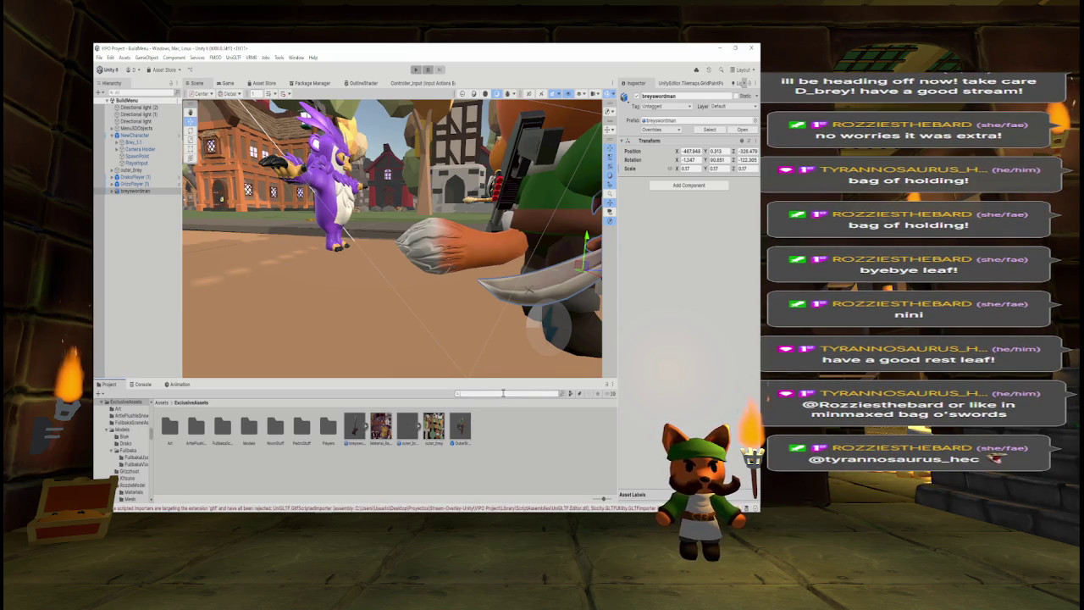
pyautogui.click(503, 393)
pyautogui.write('brey')
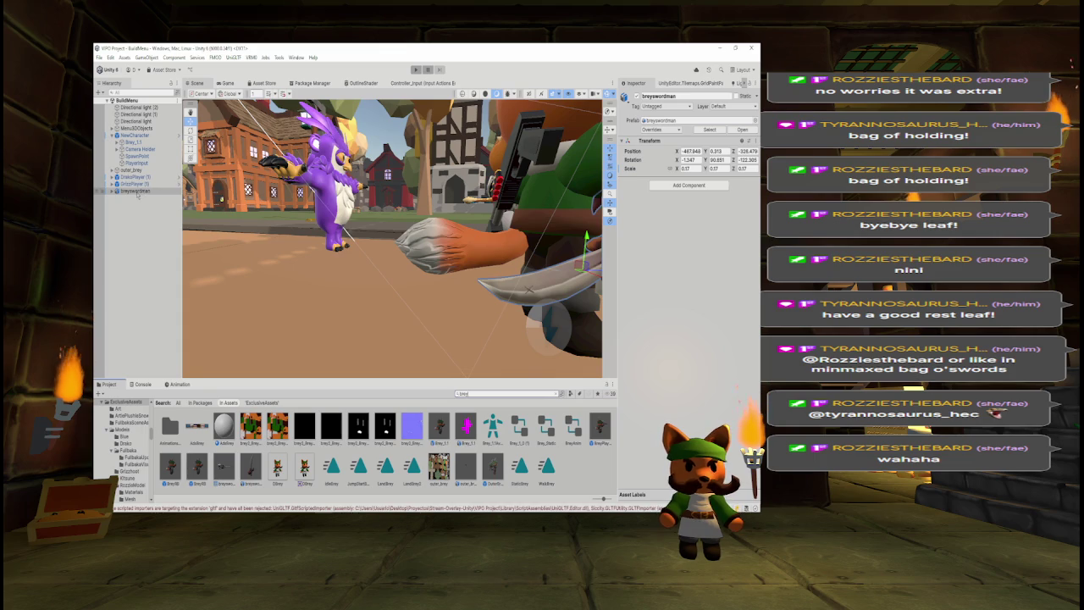
# Parent breyswordman under NewCharacter and apply the added sword to the NewCharacter prefab.
pyautogui.click(136, 192)
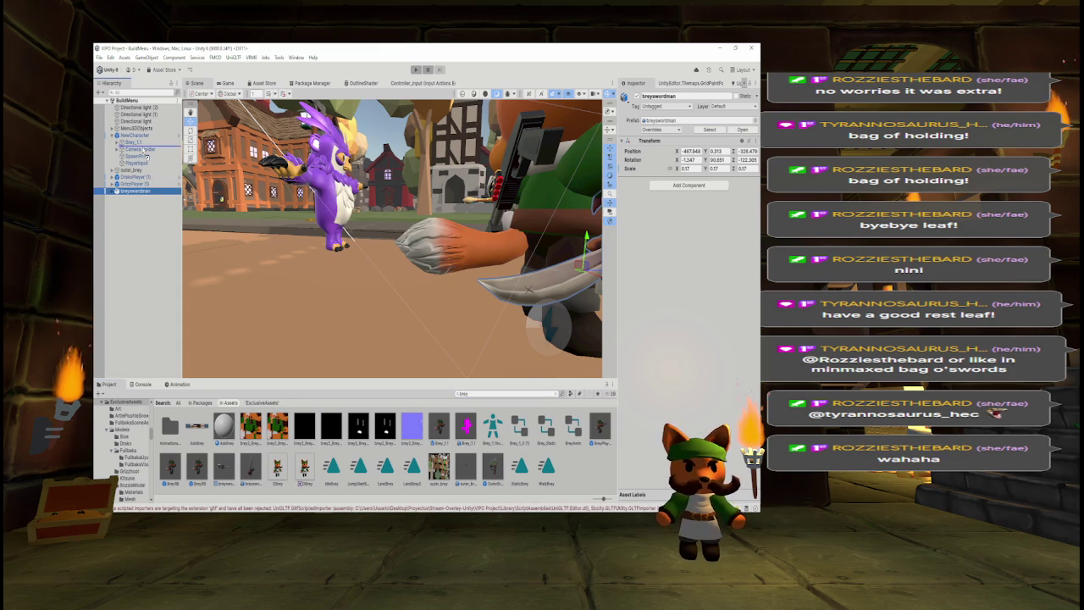
pyautogui.moveTo(145, 152); pyautogui.dragTo(145, 151)
pyautogui.rightClick(149, 149)
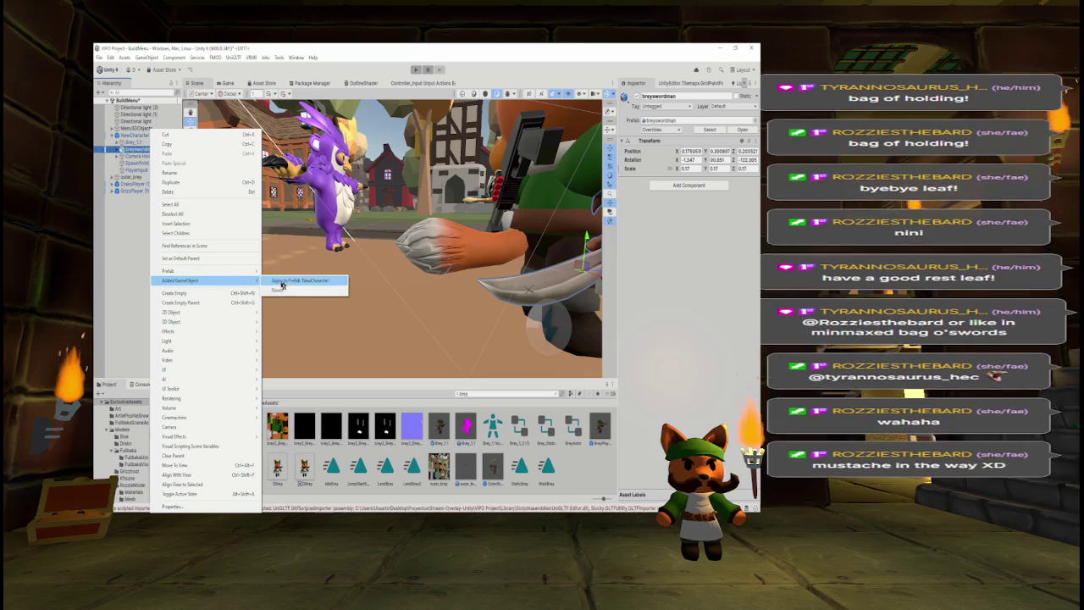
pyautogui.click(275, 281)
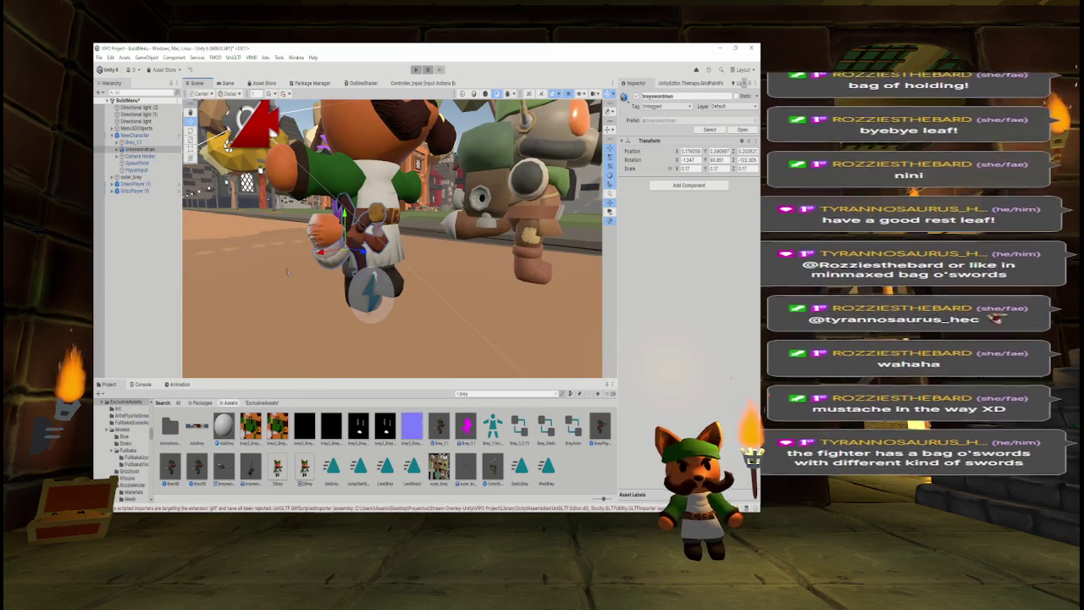
# Orbit around the character and select the Project search text for replacing.
pyautogui.moveTo(288, 271); pyautogui.dragTo(356, 251)
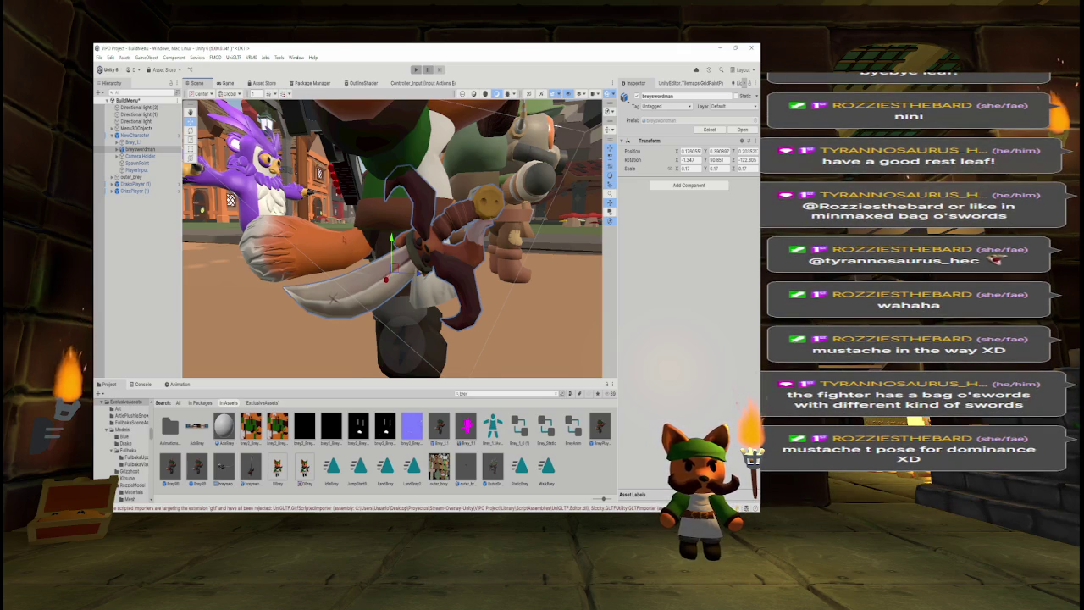
pyautogui.moveTo(398, 224); pyautogui.dragTo(584, 224)
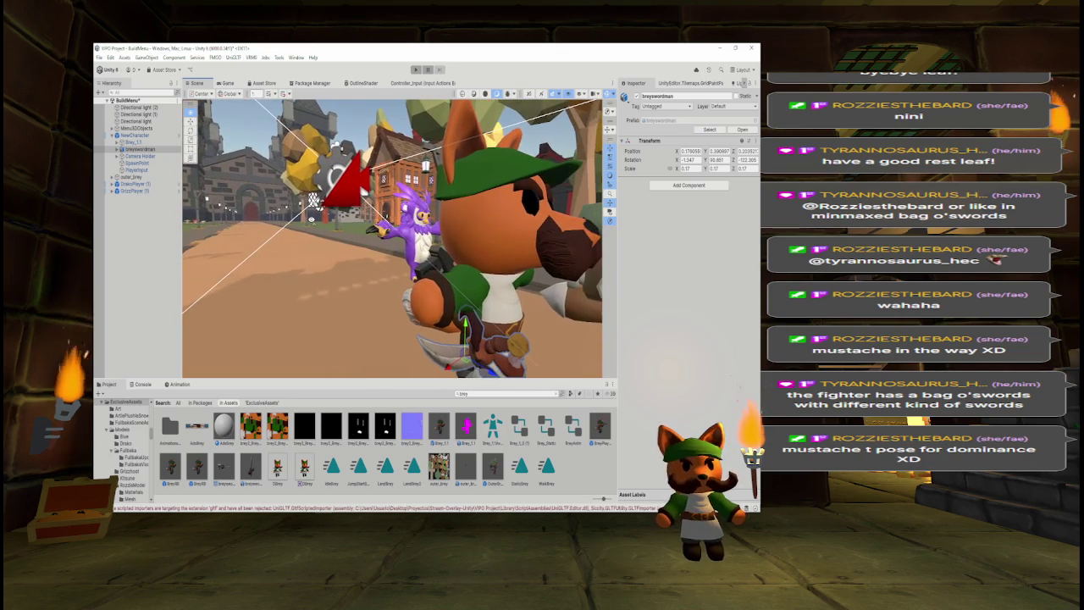
pyautogui.click(483, 393)
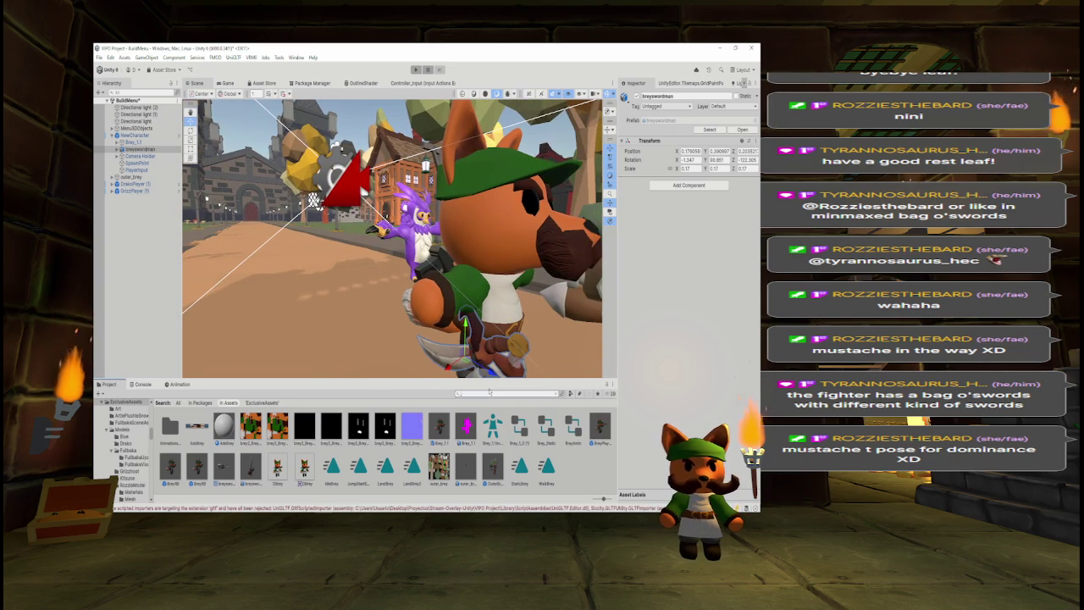
# Search the Project for 'game' and open the MultiVPO_Game scene.
pyautogui.write('game')
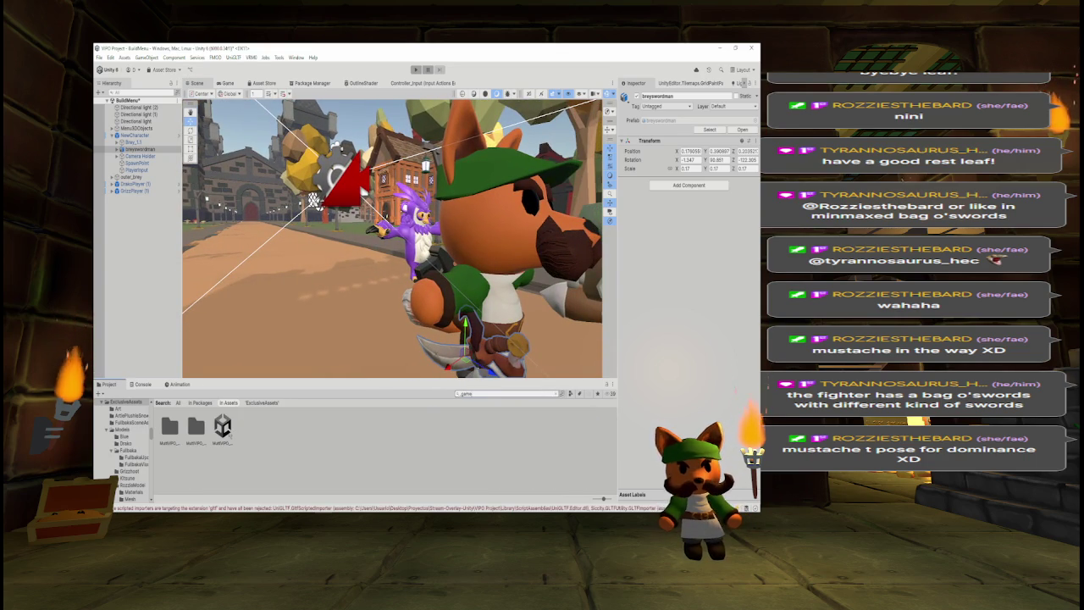
pyautogui.doubleClick(223, 427)
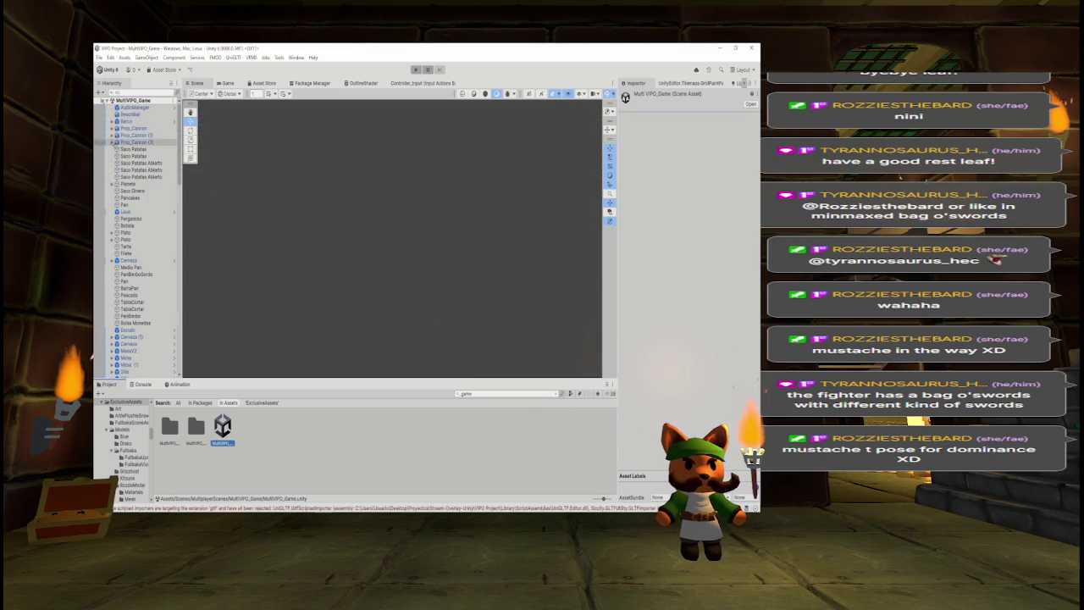
pyautogui.moveTo(372, 246)
pyautogui.mouseDown()
pyautogui.moveTo(386, 254)
pyautogui.moveTo(339, 138)
pyautogui.moveTo(301, 251)
pyautogui.mouseUp()
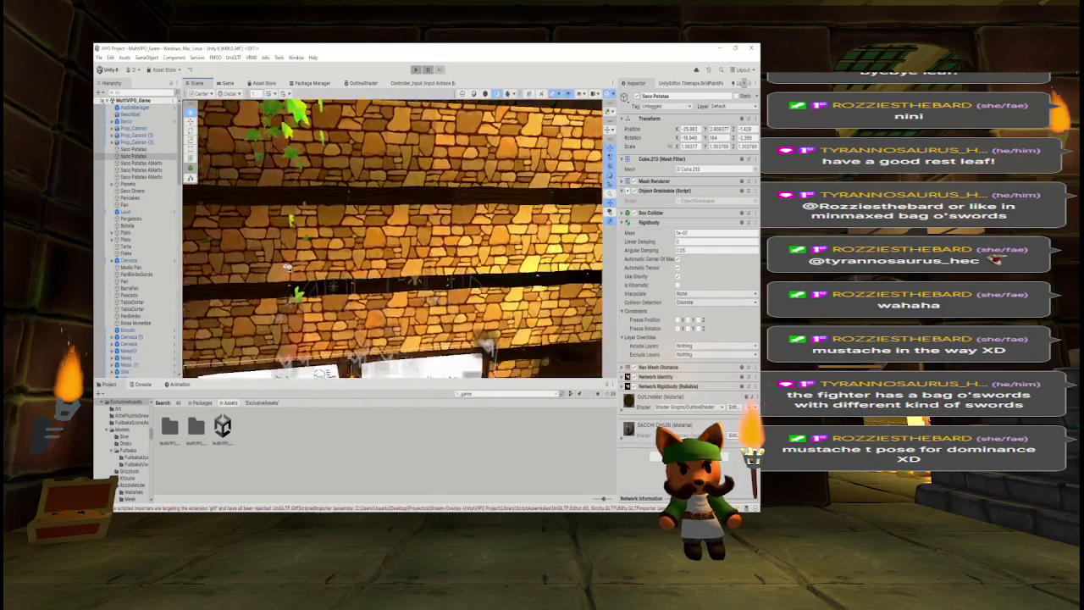
pyautogui.scroll(-10, 312, 276)
pyautogui.moveTo(204, 134)
pyautogui.mouseDown()
pyautogui.moveTo(418, 124)
pyautogui.moveTo(295, 151)
pyautogui.moveTo(416, 153)
pyautogui.moveTo(365, 154)
pyautogui.mouseUp()
# Clear the search and place the breyswordman prefab on the beach by the palm trees.
pyautogui.click(494, 396)
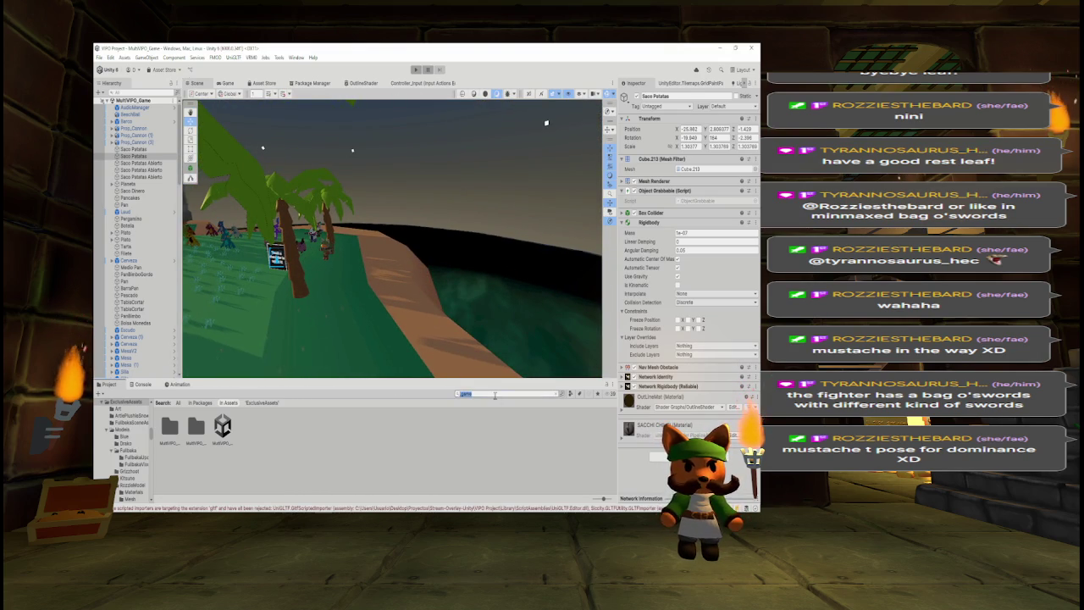
pyautogui.click(559, 396)
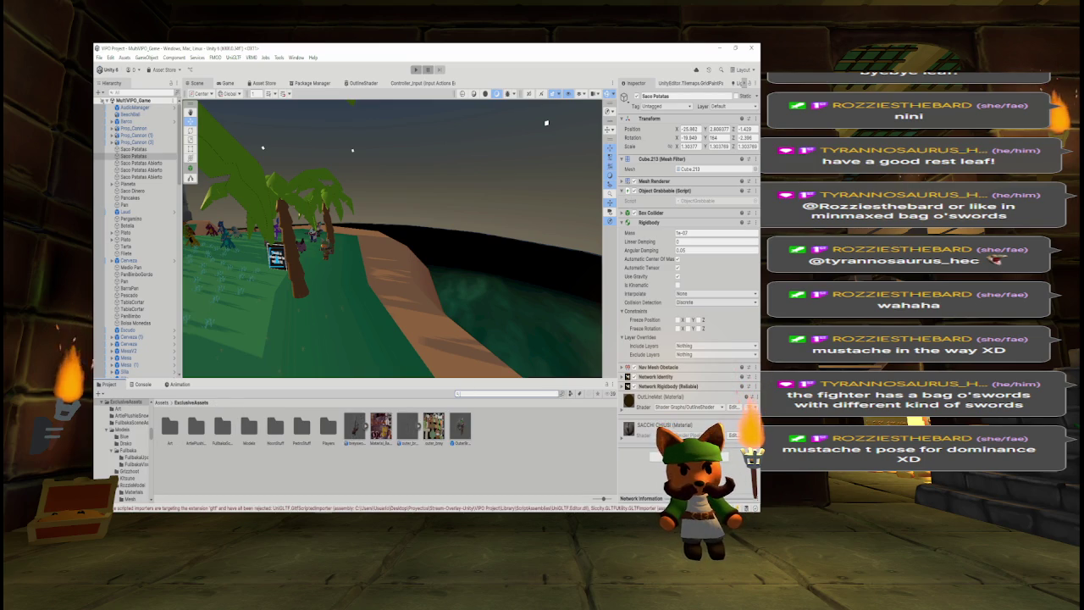
pyautogui.moveTo(472, 290)
pyautogui.mouseDown()
pyautogui.moveTo(431, 314)
pyautogui.moveTo(462, 314)
pyautogui.moveTo(483, 280)
pyautogui.mouseUp()
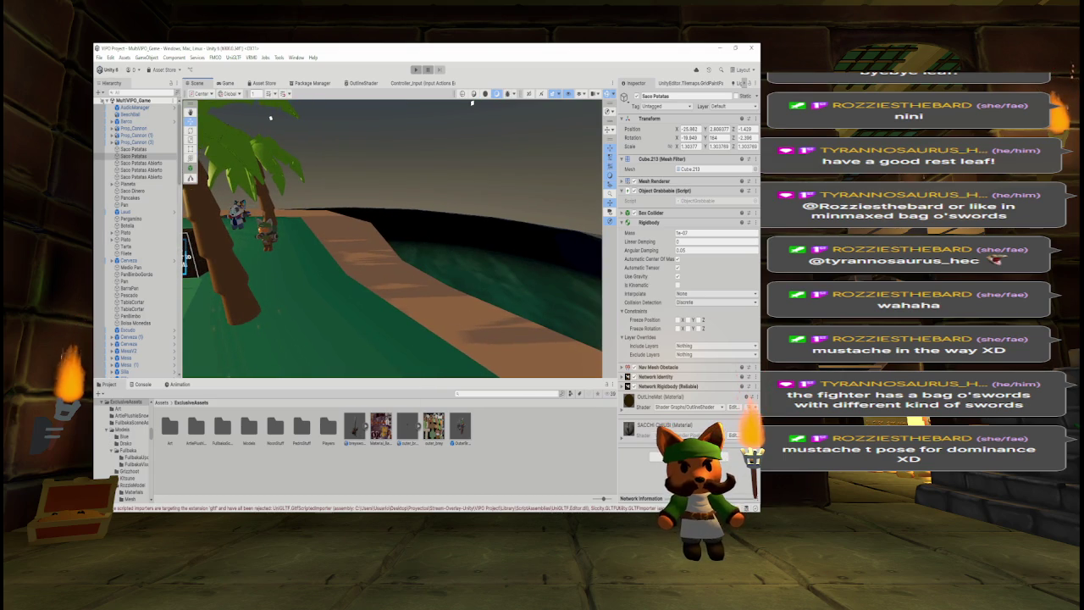
pyautogui.moveTo(354, 428); pyautogui.dragTo(391, 313)
pyautogui.click(140, 374)
pyautogui.scroll(-1, 144, 364)
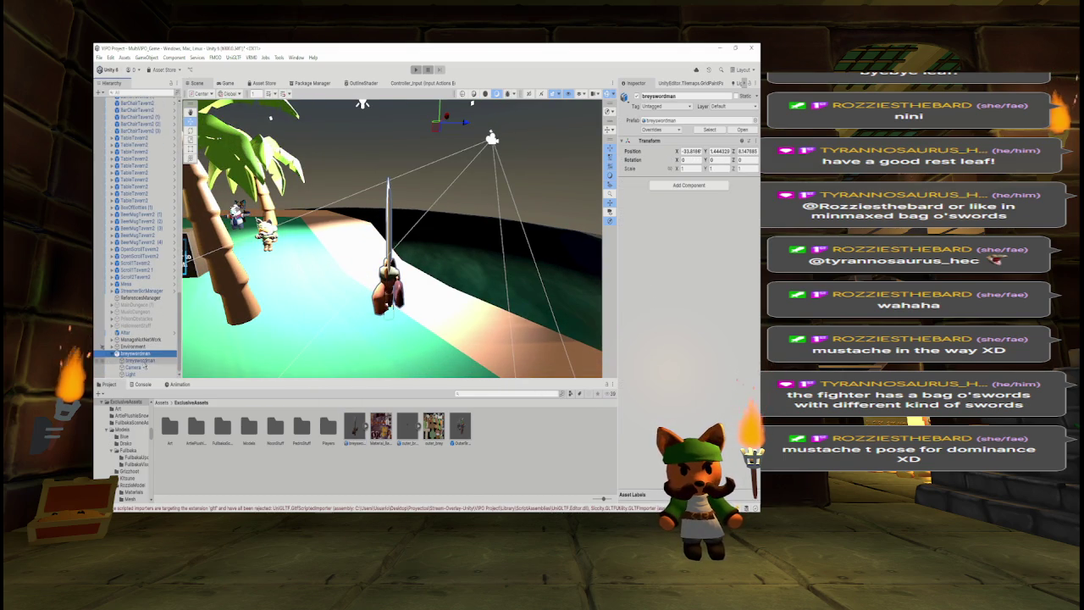
# Delete the Camera and Light children of the breyswordman instance.
pyautogui.click(134, 366)
pyautogui.keyDown('shift'); pyautogui.click(131, 373); pyautogui.keyUp('shift')
pyautogui.press('Delete')
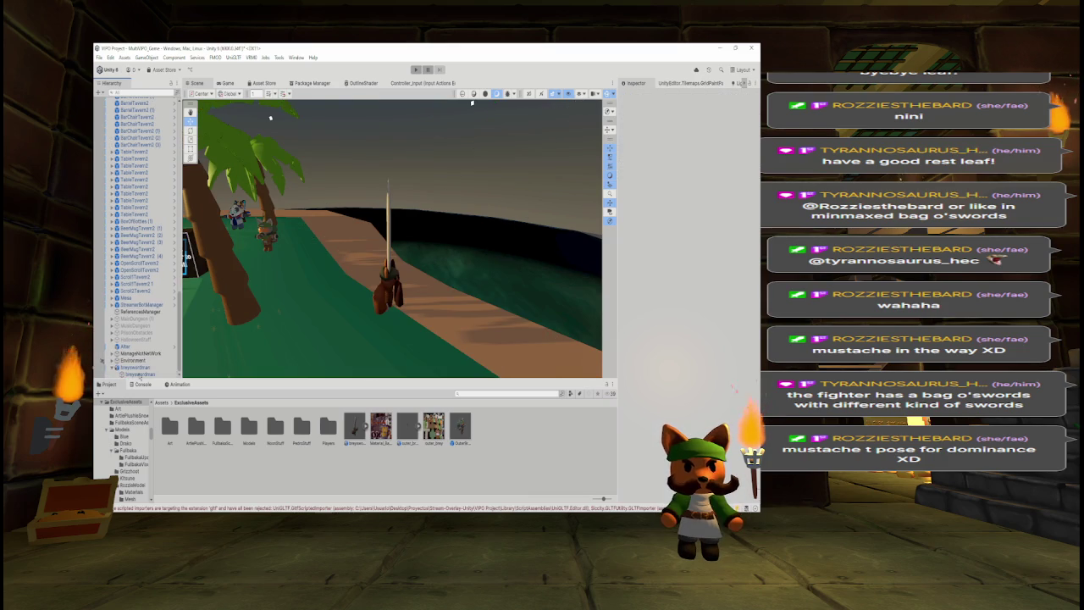
# Add a Mesh Collider to breyswordman, then undo it.
pyautogui.click(161, 374)
pyautogui.click(662, 186)
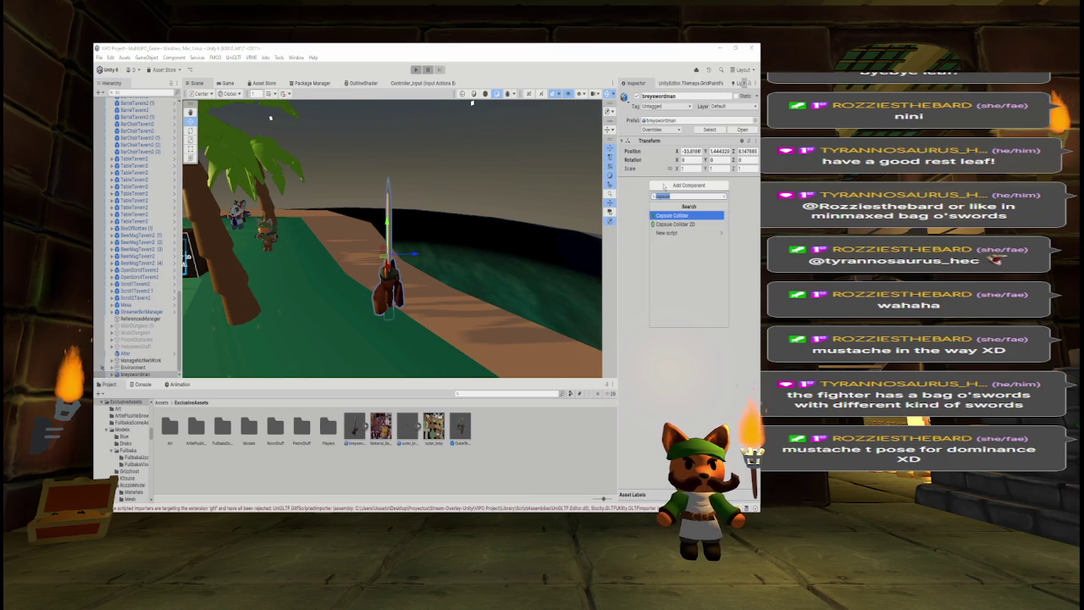
pyautogui.write('mesh')
pyautogui.press('Return')
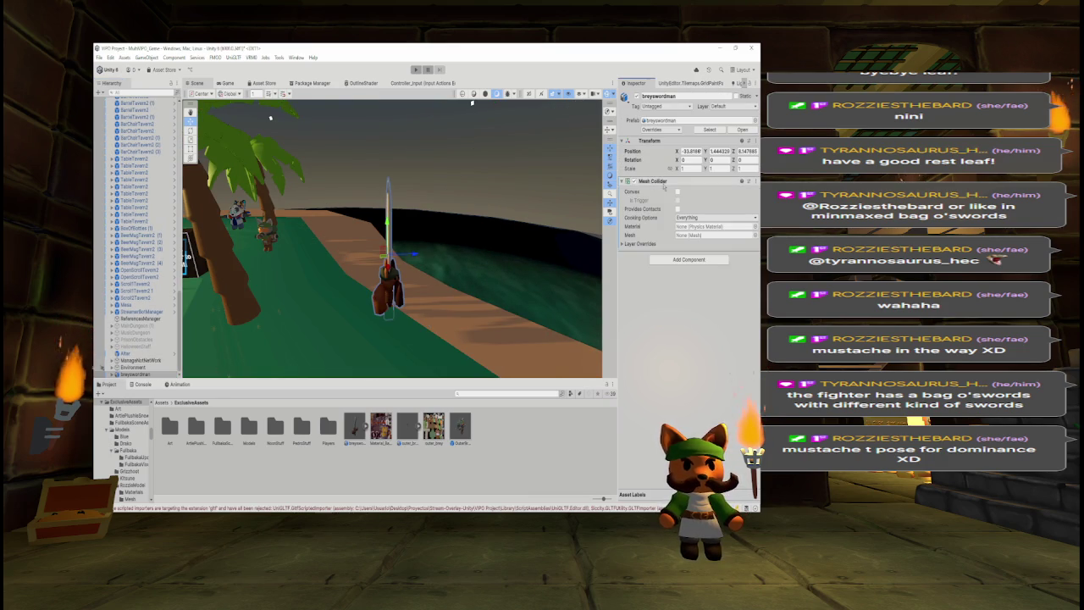
pyautogui.moveTo(399, 273); pyautogui.dragTo(322, 254)
pyautogui.hotkey('ctrl', 'z')
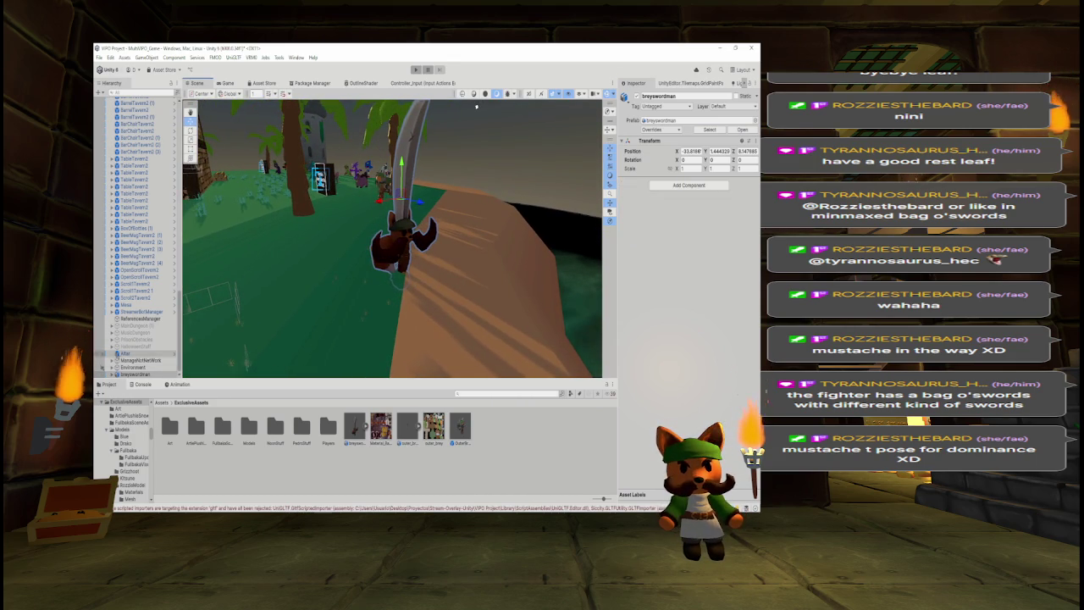
# Add a Mesh Collider to the child sword mesh and inspect its wireframe.
pyautogui.click(144, 374)
pyautogui.click(140, 374)
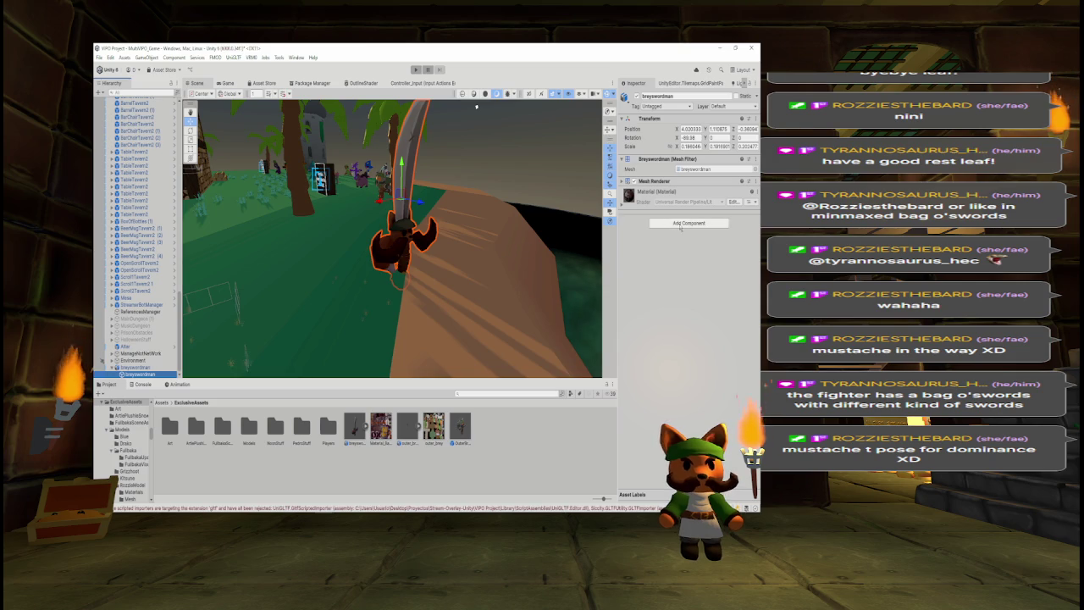
pyautogui.click(681, 223)
pyautogui.press('Return')
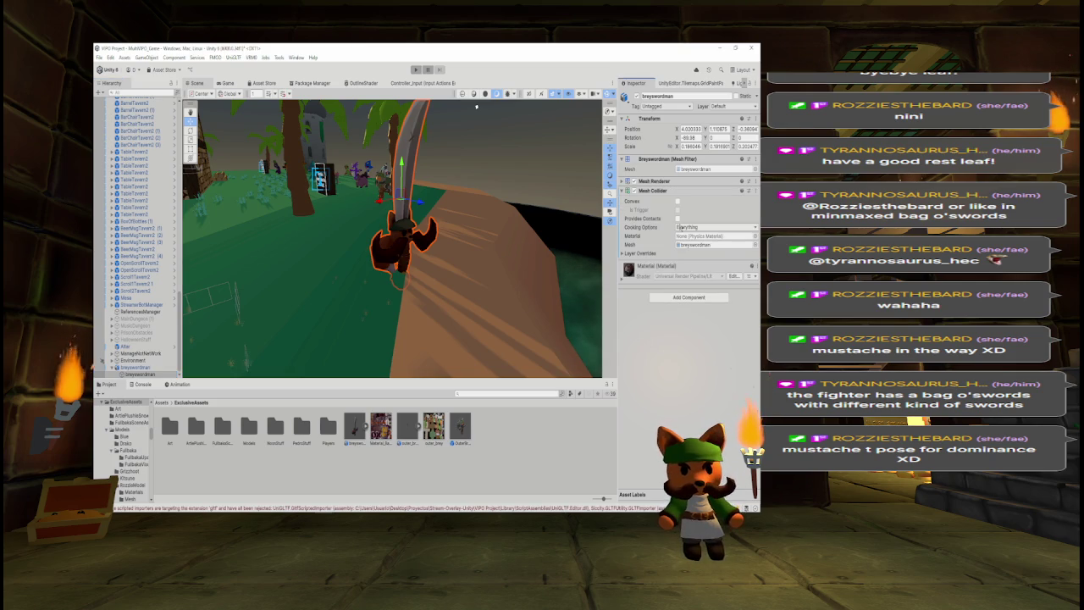
pyautogui.press('f')
pyautogui.moveTo(476, 106)
pyautogui.mouseDown()
pyautogui.moveTo(407, 196)
pyautogui.moveTo(385, 202)
pyautogui.mouseUp()
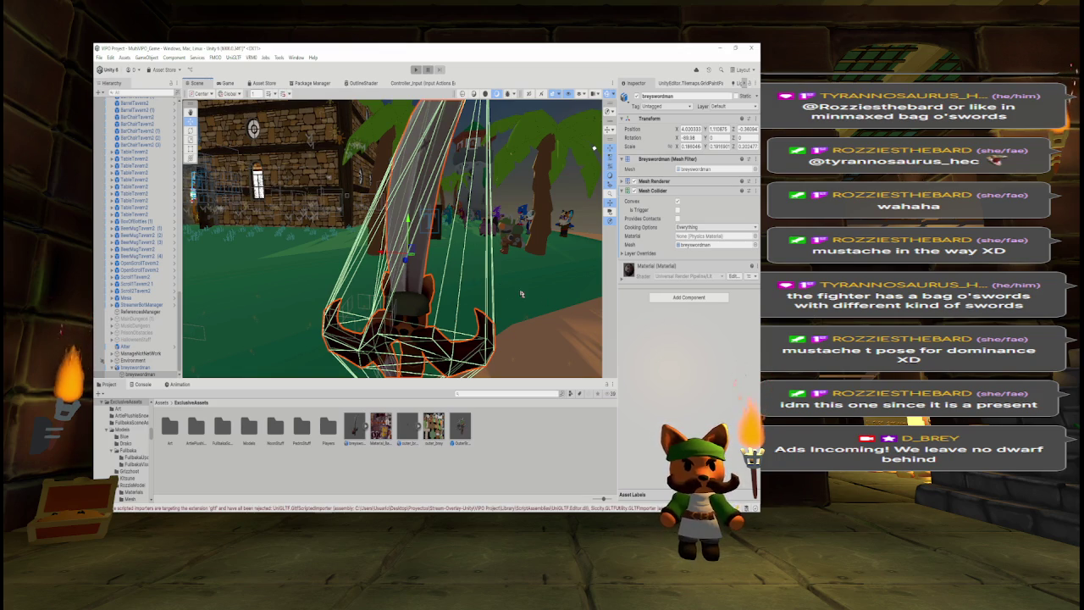
pyautogui.moveTo(593, 148); pyautogui.dragTo(541, 284)
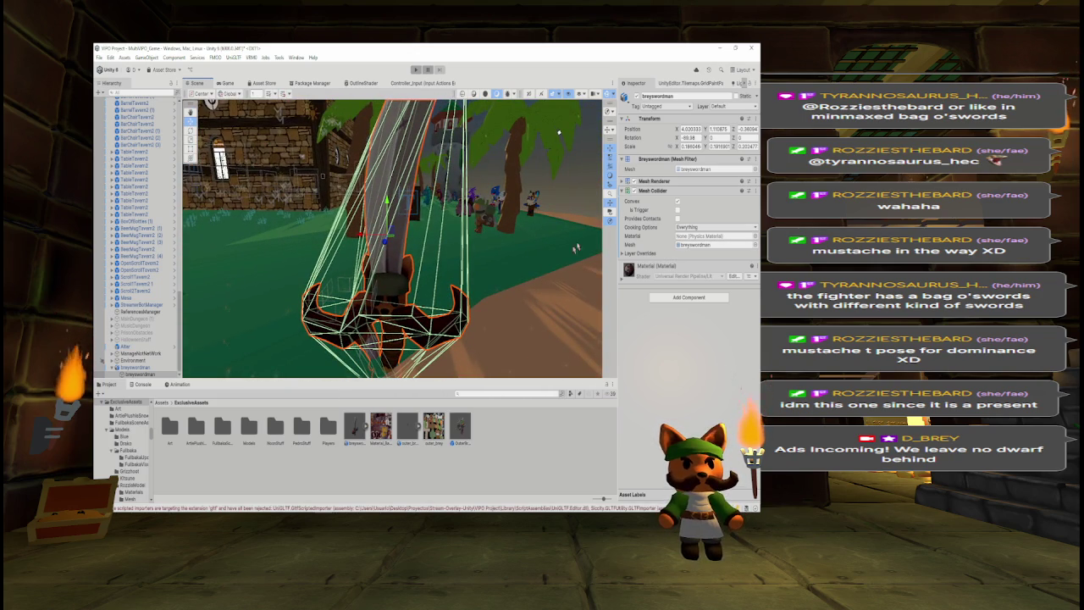
# Remove the Mesh Collider from the sword mesh and reselect breyswordman.
pyautogui.click(755, 190)
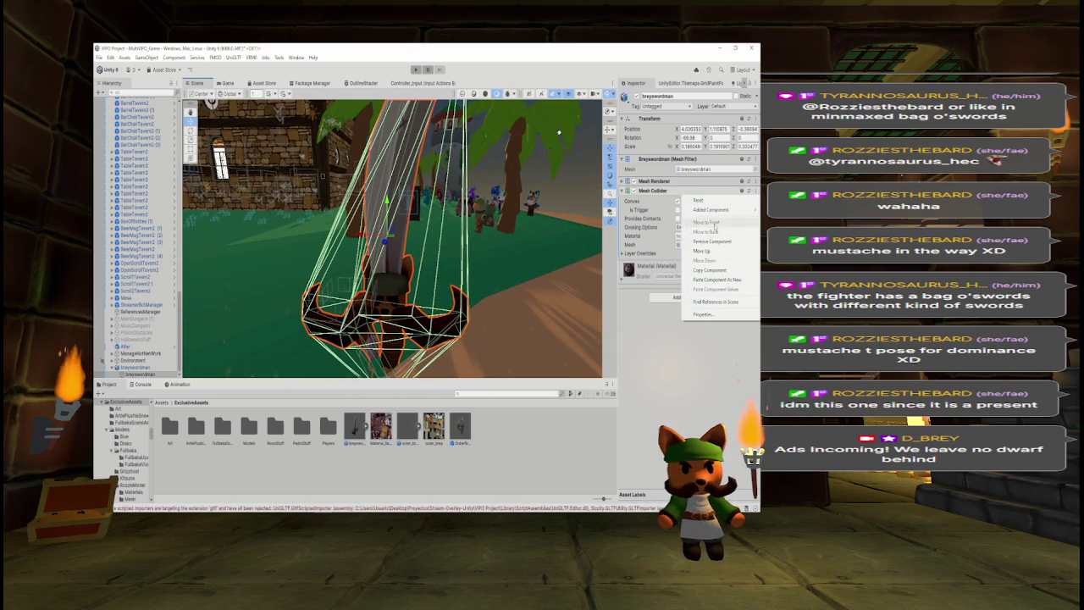
pyautogui.click(703, 225)
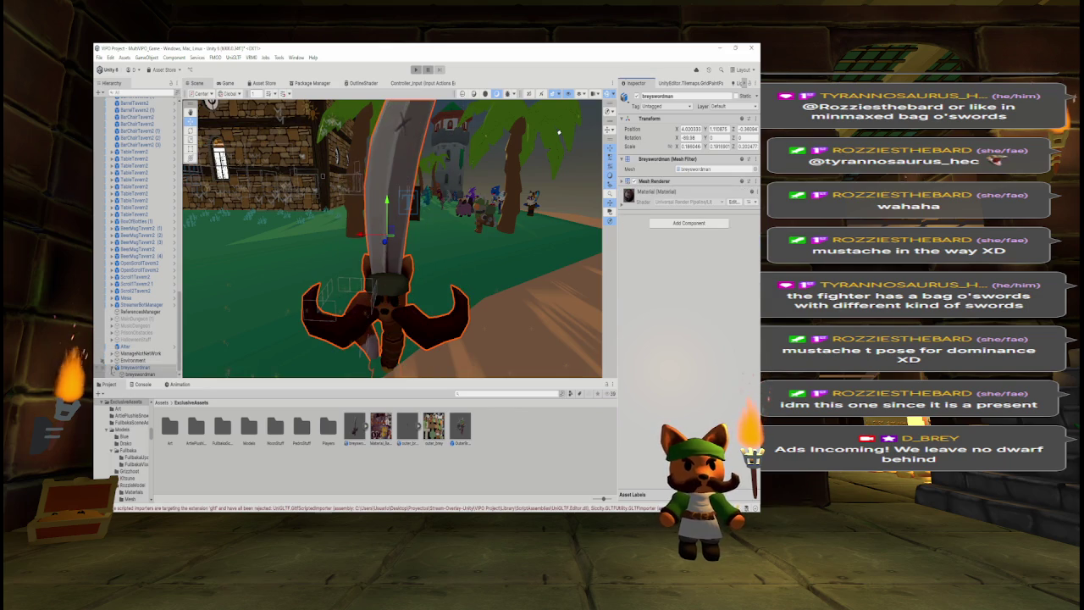
pyautogui.click(148, 374)
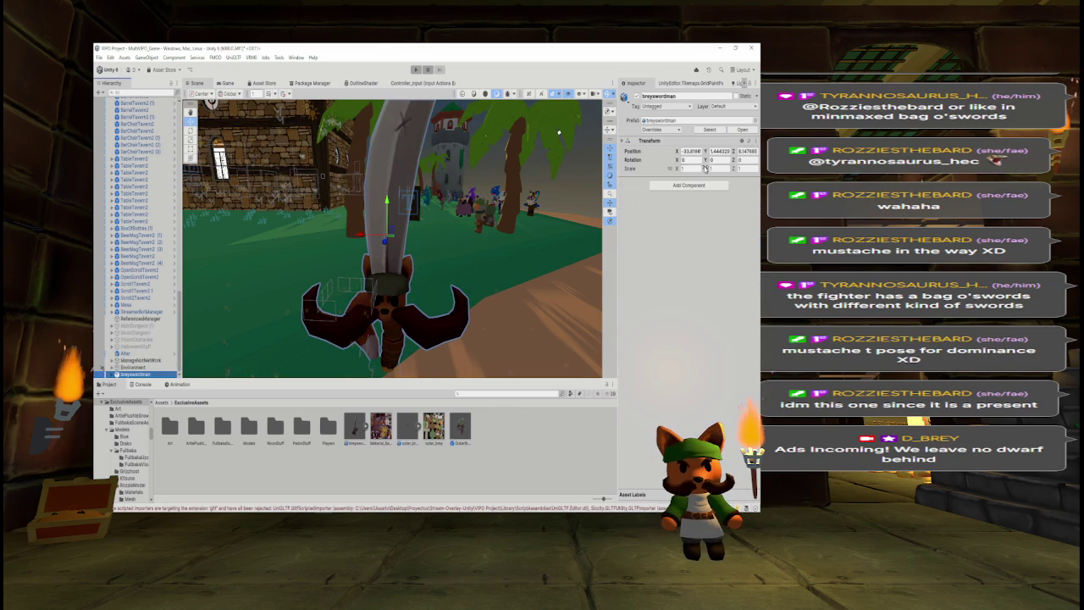
# Scale breyswordman to 3.5 on X, Y and Z.
pyautogui.press('f')
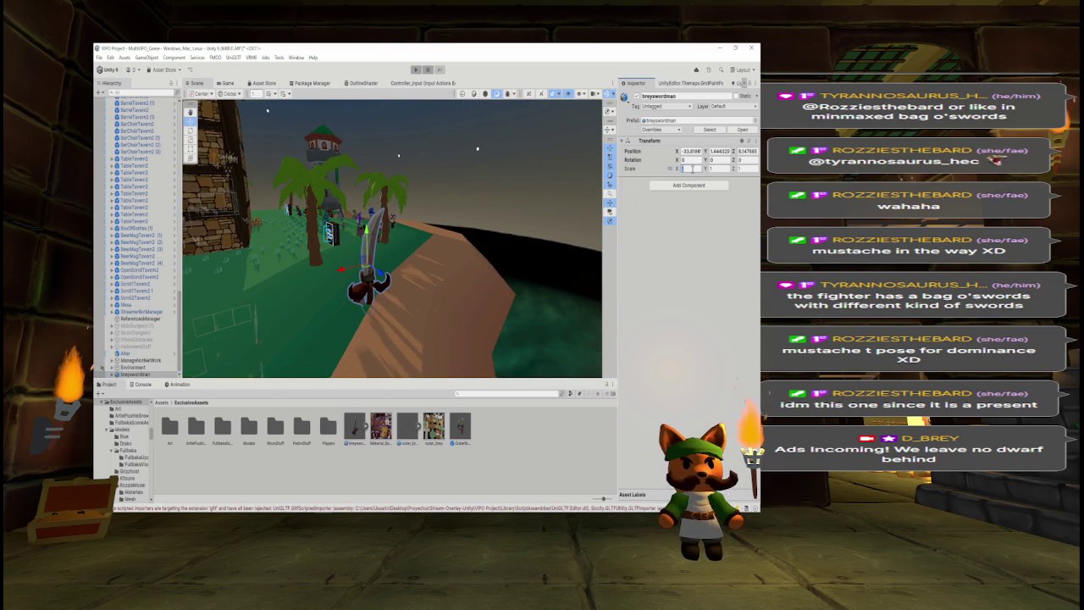
pyautogui.write('3.5')
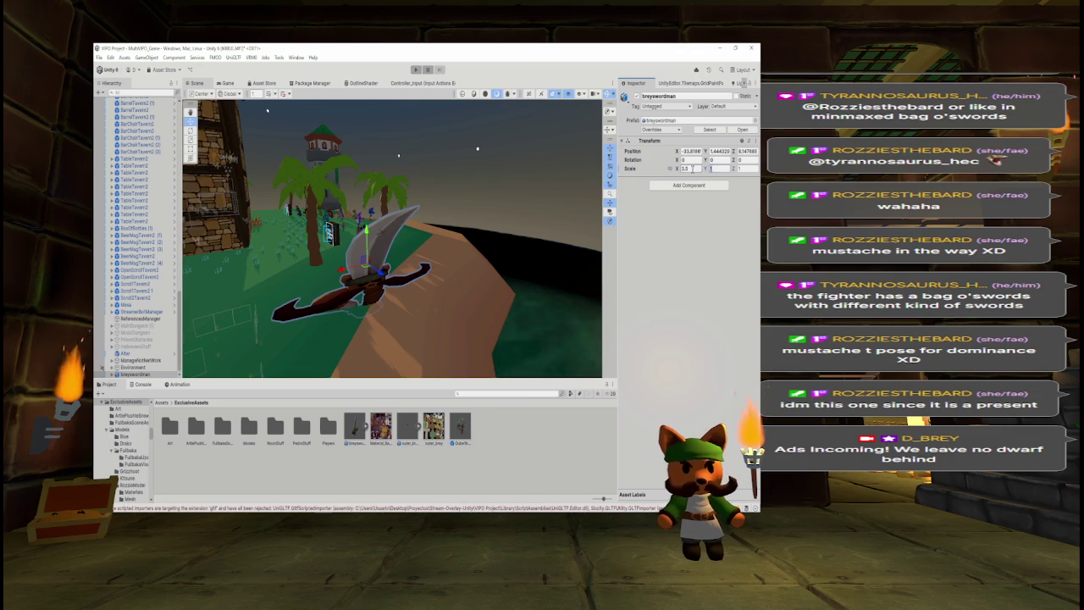
pyautogui.press('Tab')
pyautogui.write('3.5')
pyautogui.press('Tab')
pyautogui.write('3.5')
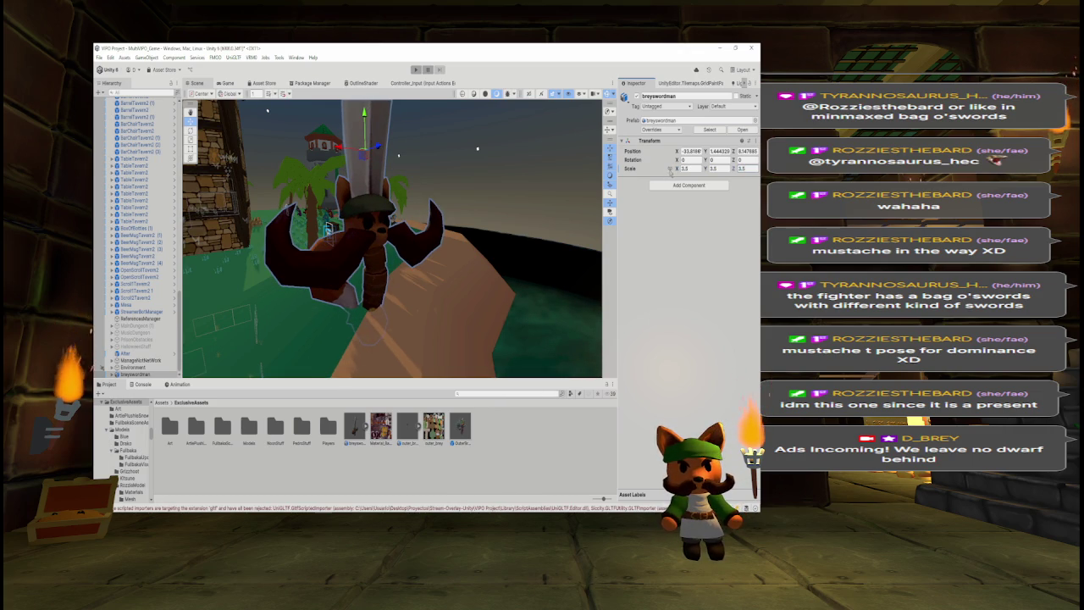
pyautogui.write('e')
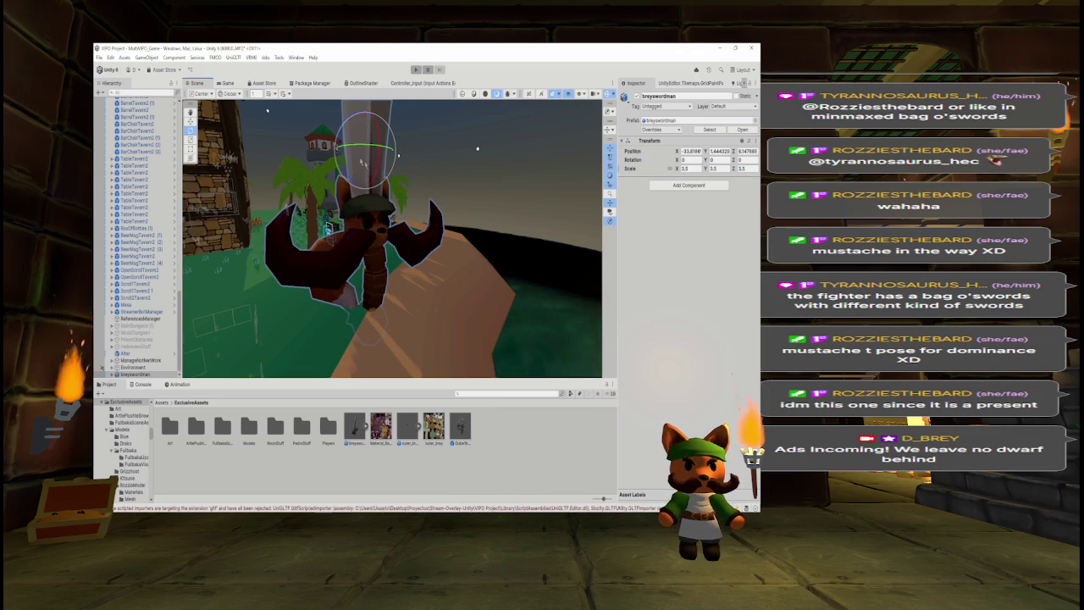
# Set Rotation Y to 180, with X and Z back at 0.
pyautogui.click(716, 160)
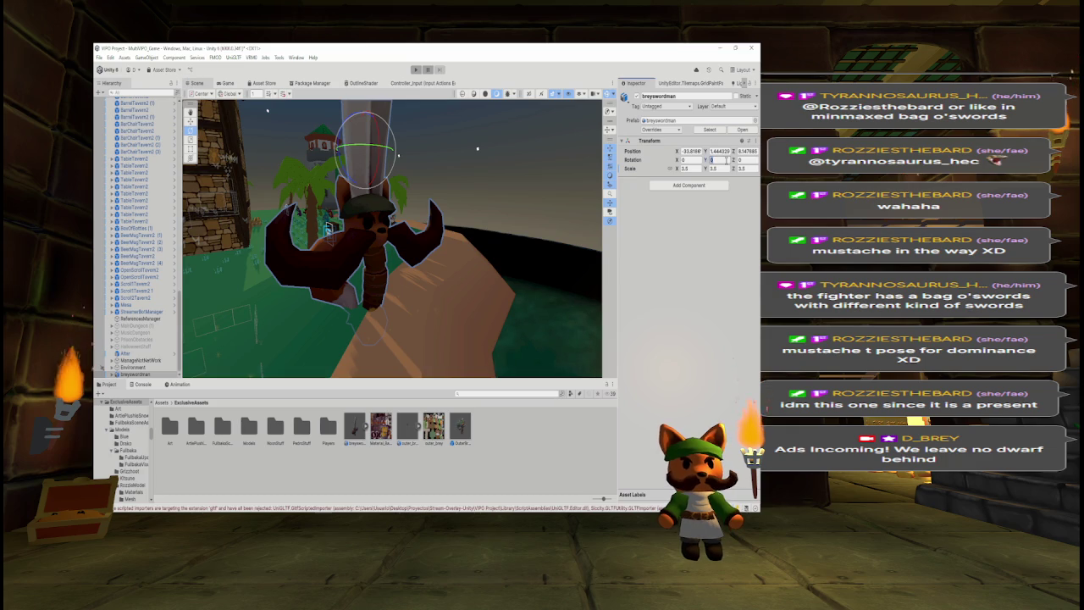
pyautogui.write('180')
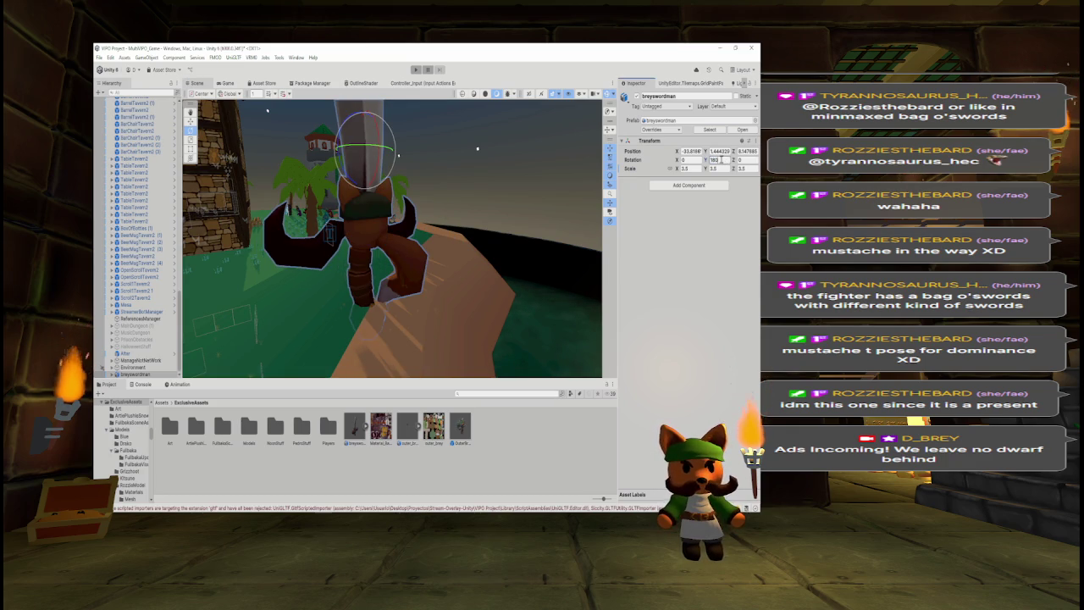
pyautogui.click(691, 160)
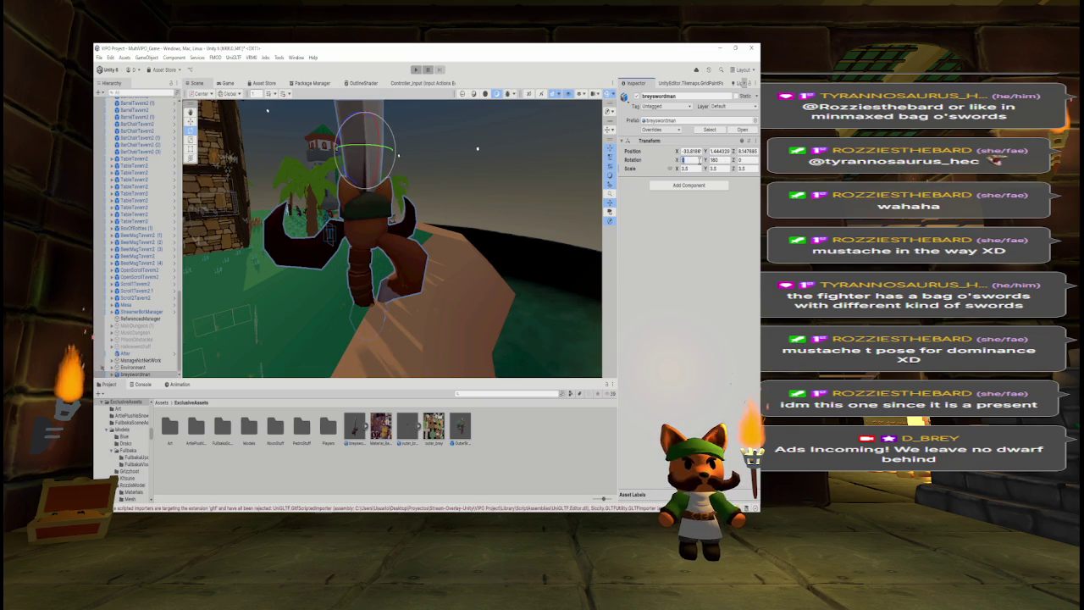
pyautogui.write('180')
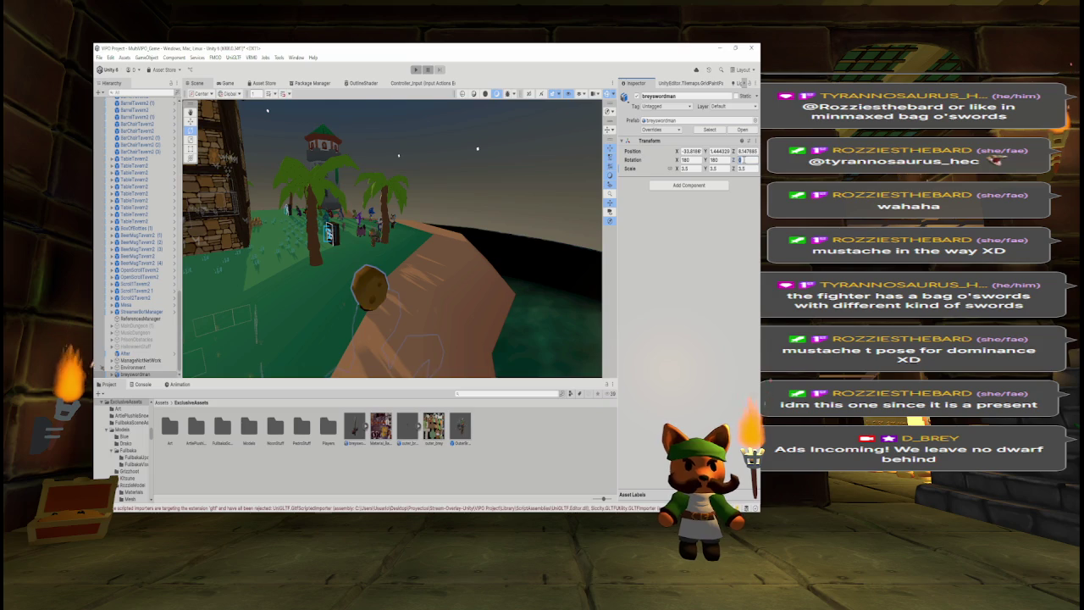
pyautogui.write('180')
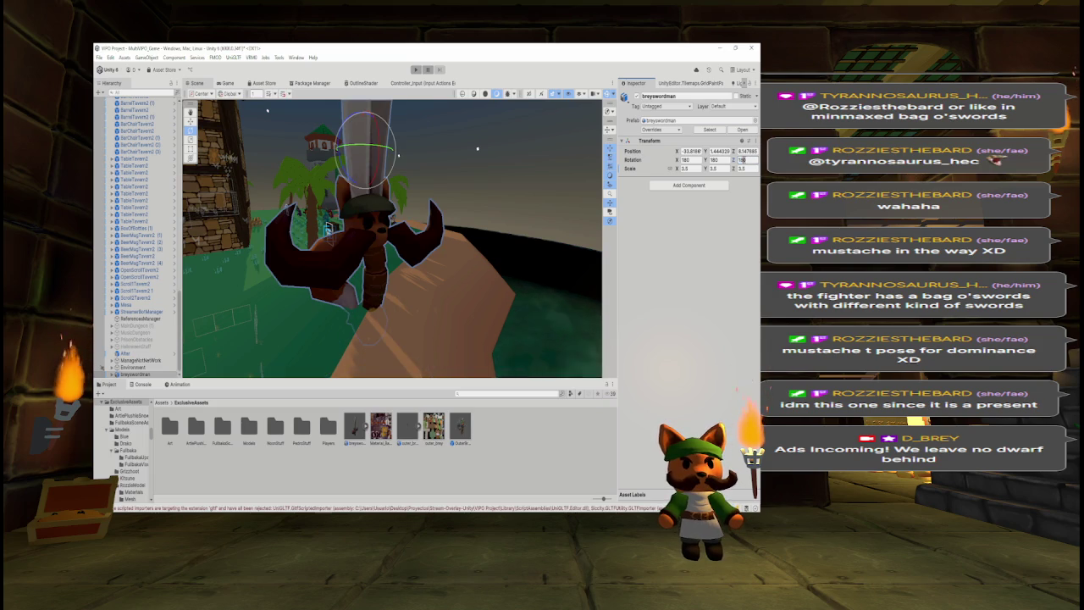
pyautogui.press('BackSpace')
pyautogui.press('BackSpace')
pyautogui.write('0')
pyautogui.click(686, 159)
pyautogui.write('0')
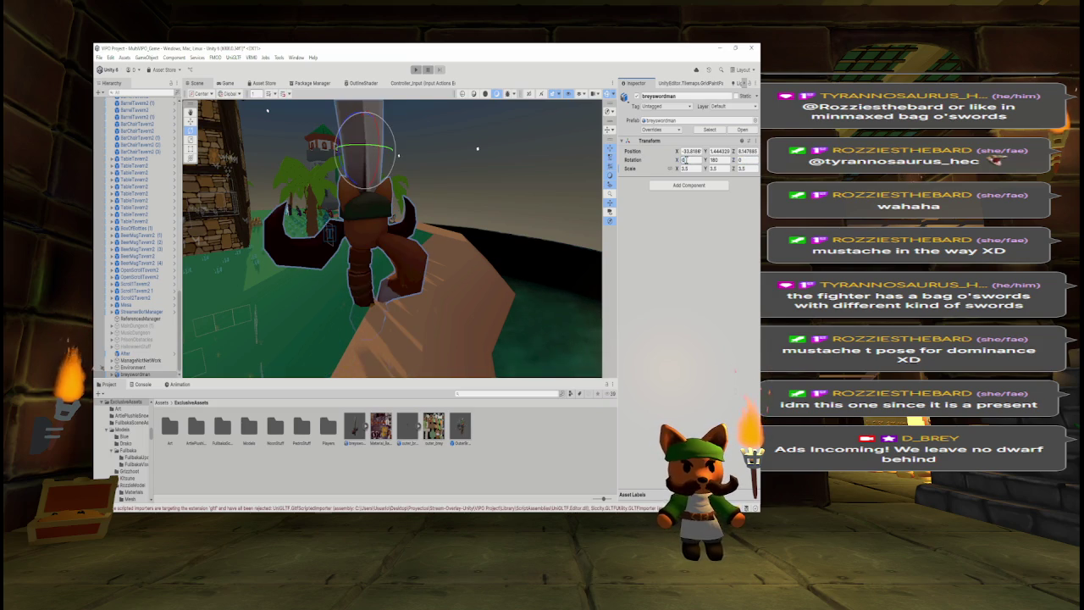
pyautogui.press('Return')
pyautogui.moveTo(399, 155); pyautogui.dragTo(388, 210)
# Set Rotation Z to 180 and lift the swordsman higher above the ground.
pyautogui.click(745, 159)
pyautogui.write('180')
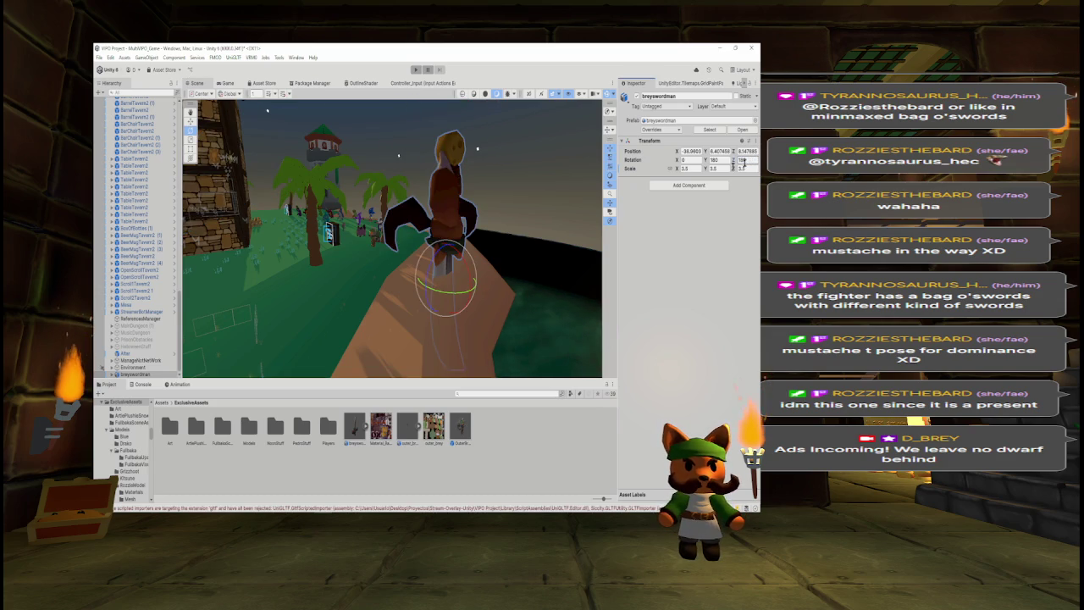
pyautogui.scroll(5, 474, 239)
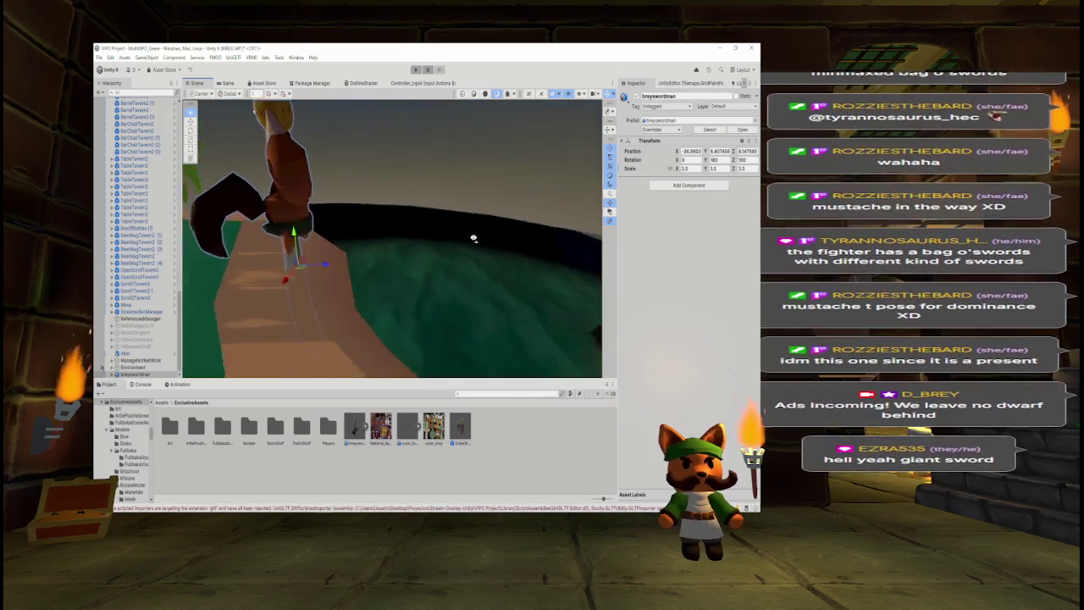
pyautogui.moveTo(473, 239)
pyautogui.mouseDown()
pyautogui.moveTo(497, 230)
pyautogui.moveTo(416, 208)
pyautogui.moveTo(617, 236)
pyautogui.moveTo(546, 229)
pyautogui.mouseUp()
pyautogui.moveTo(407, 233)
pyautogui.mouseDown()
pyautogui.moveTo(408, 161)
pyautogui.moveTo(270, 226)
pyautogui.moveTo(146, 214)
pyautogui.moveTo(374, 102)
pyautogui.moveTo(269, 130)
pyautogui.moveTo(260, 146)
pyautogui.moveTo(445, 127)
pyautogui.mouseUp()
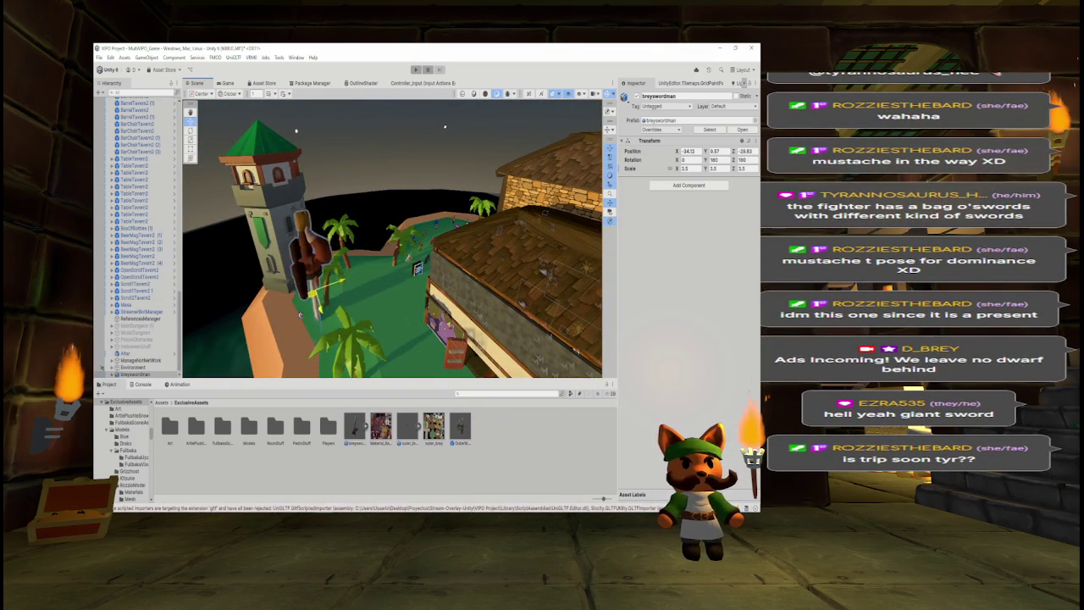
pyautogui.moveTo(444, 127)
pyautogui.mouseDown()
pyautogui.moveTo(381, 170)
pyautogui.moveTo(297, 273)
pyautogui.moveTo(220, 278)
pyautogui.mouseUp()
pyautogui.moveTo(417, 290); pyautogui.dragTo(419, 273)
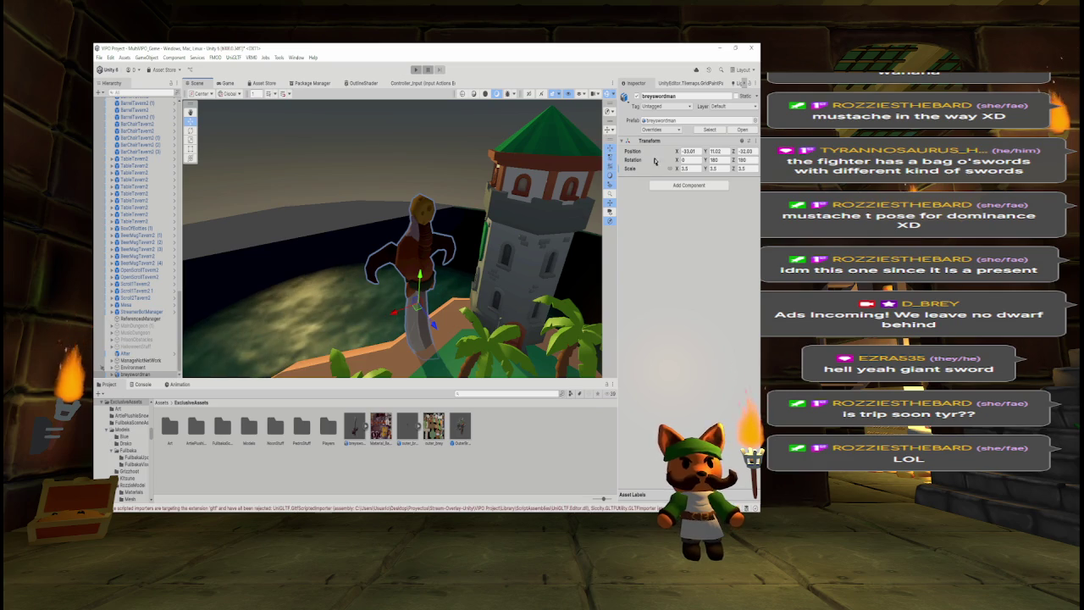
# Re-enter the Z rotation value and lower the swordsman a little.
pyautogui.click(743, 160)
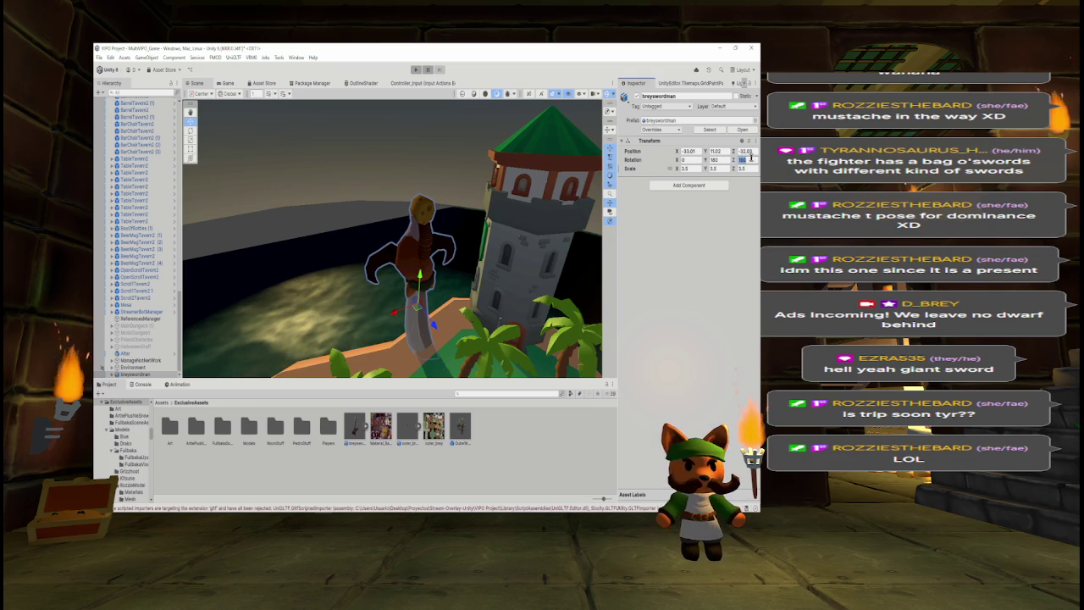
pyautogui.write('0')
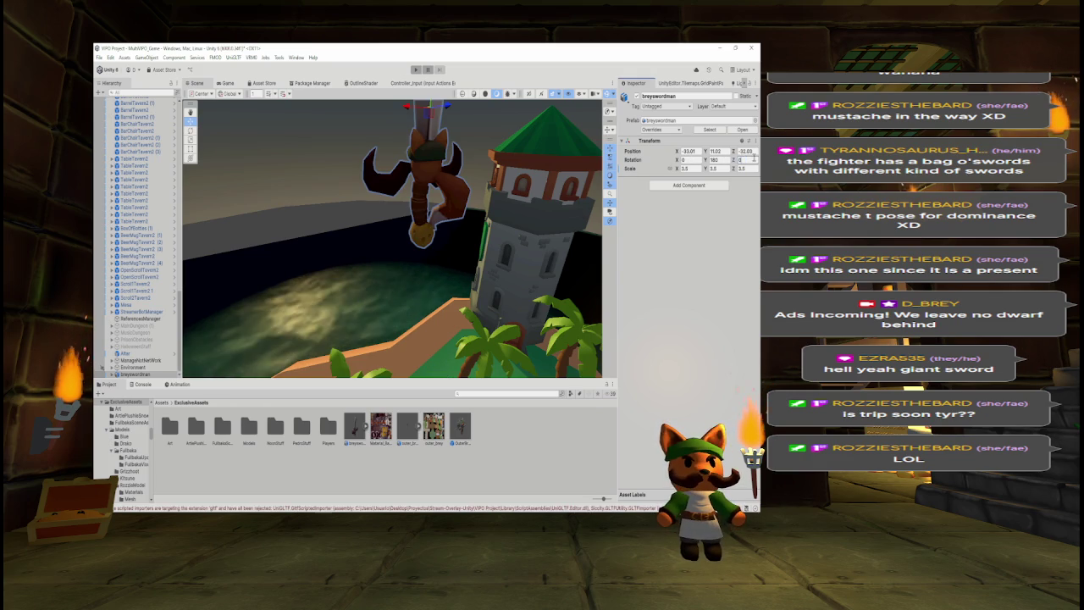
pyautogui.write('180')
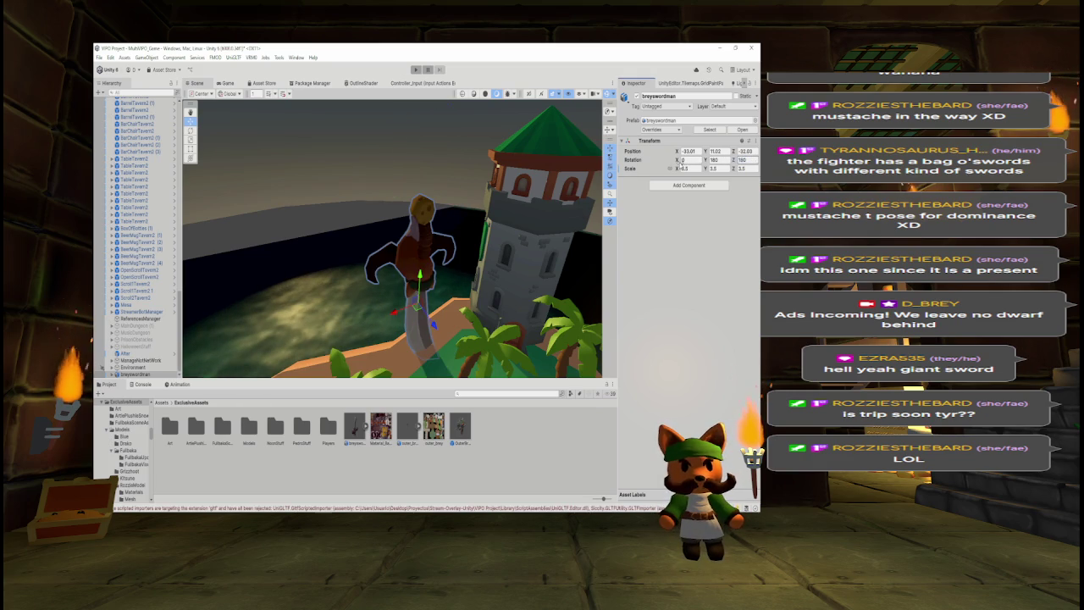
pyautogui.moveTo(364, 246); pyautogui.dragTo(394, 227)
pyautogui.moveTo(464, 236)
pyautogui.mouseDown()
pyautogui.moveTo(464, 252)
pyautogui.moveTo(419, 217)
pyautogui.mouseUp()
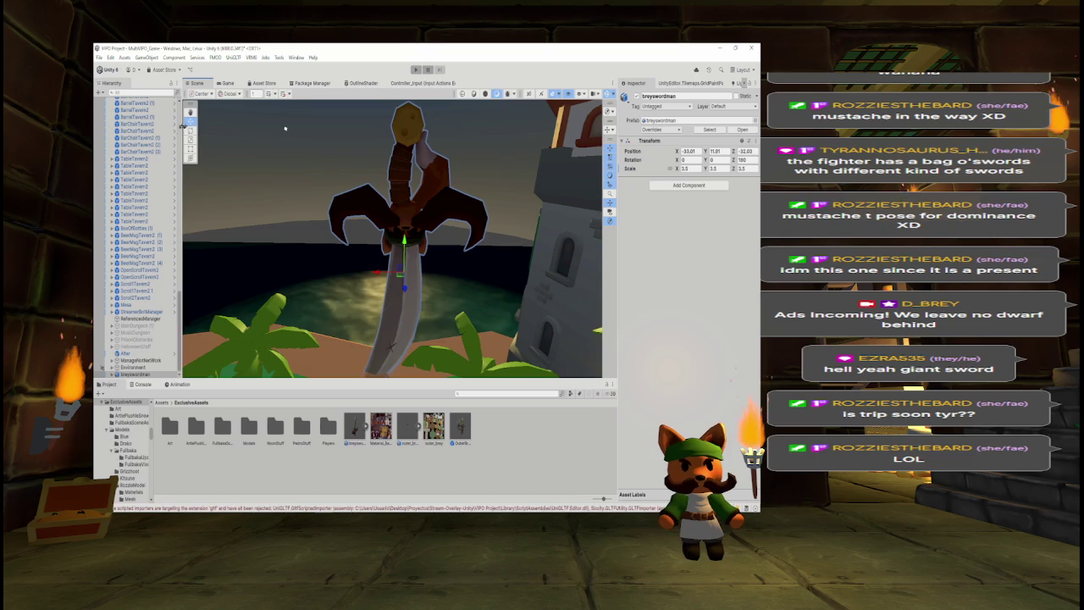
# Tilt the sword to a slanted angle and lower it slightly.
pyautogui.press('e')
pyautogui.moveTo(404, 283); pyautogui.dragTo(250, 173)
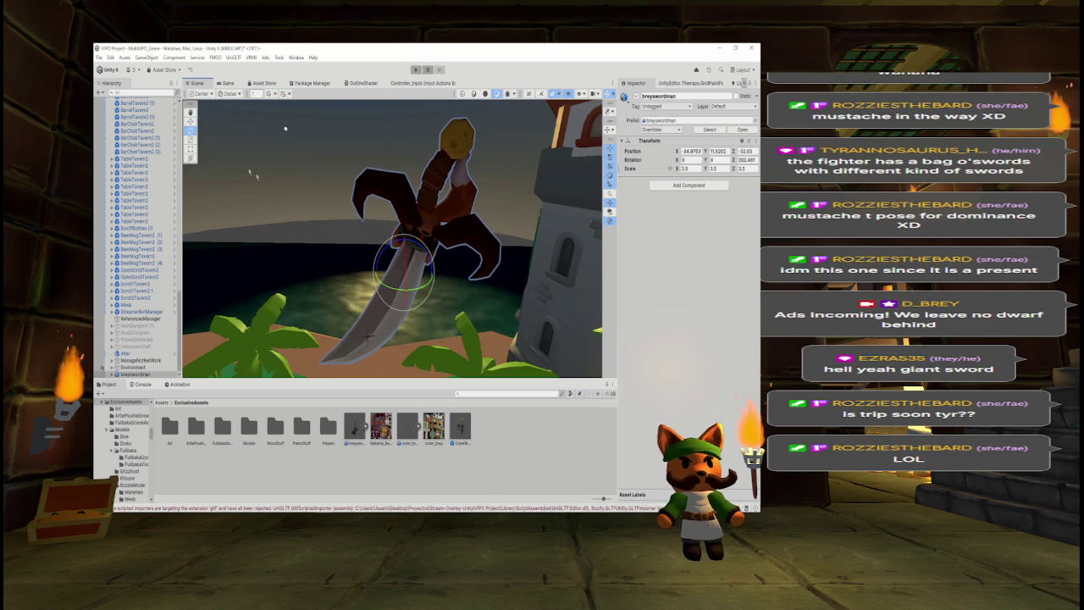
pyautogui.press('w')
pyautogui.moveTo(405, 245); pyautogui.dragTo(405, 275)
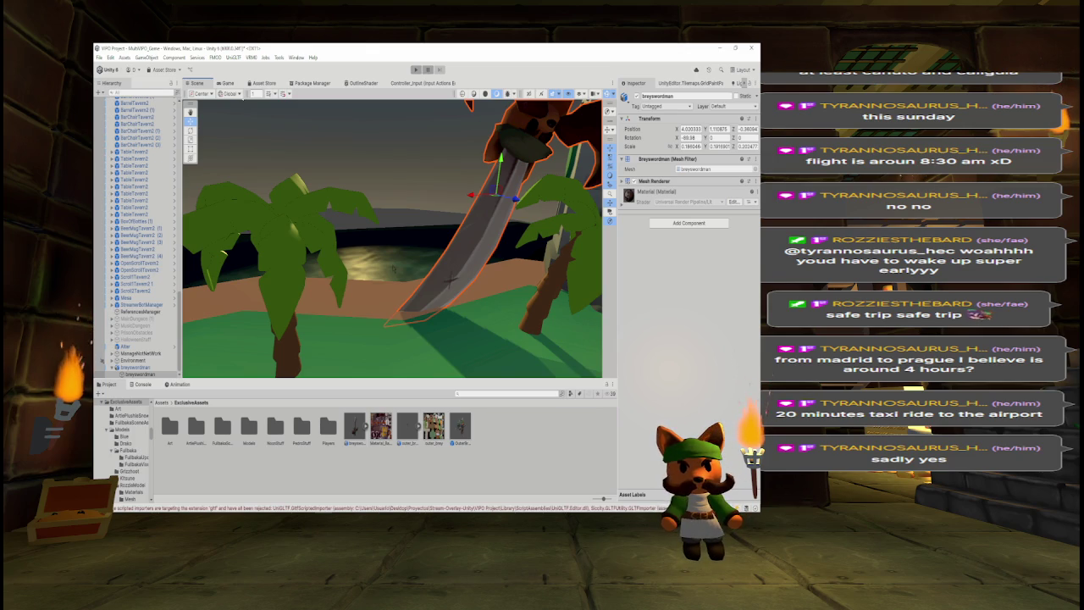
# Create an empty child under breyswordman named Collider.
pyautogui.rightClick(146, 368)
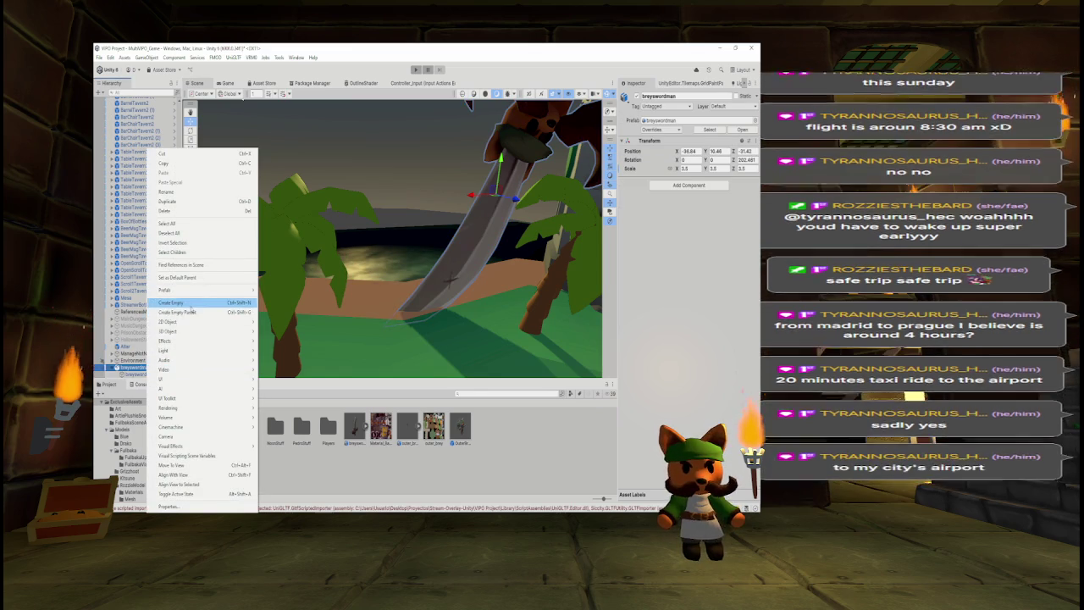
pyautogui.click(192, 304)
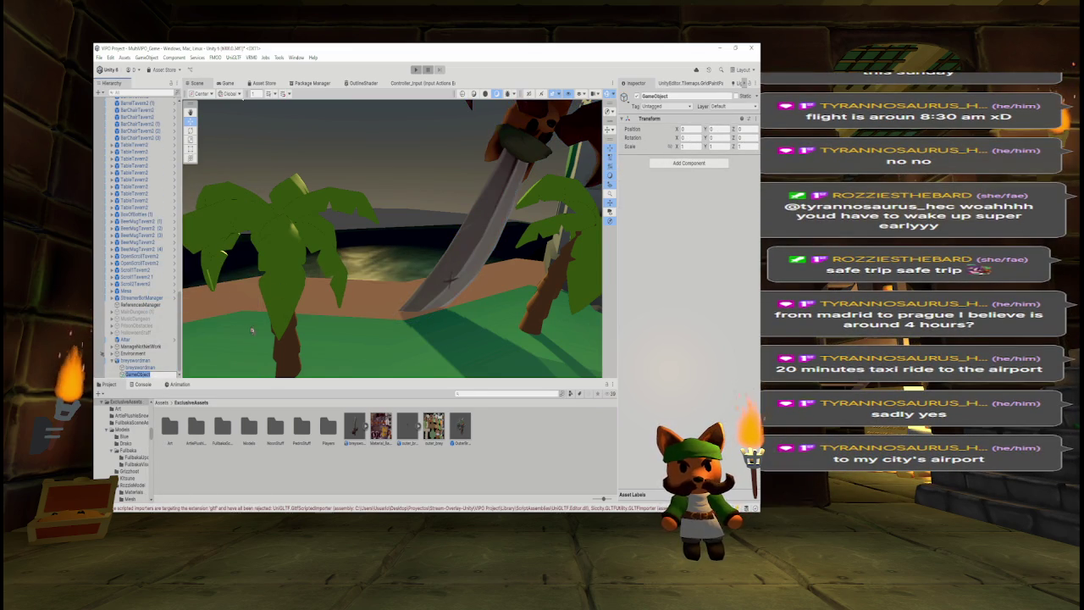
pyautogui.write('Co')
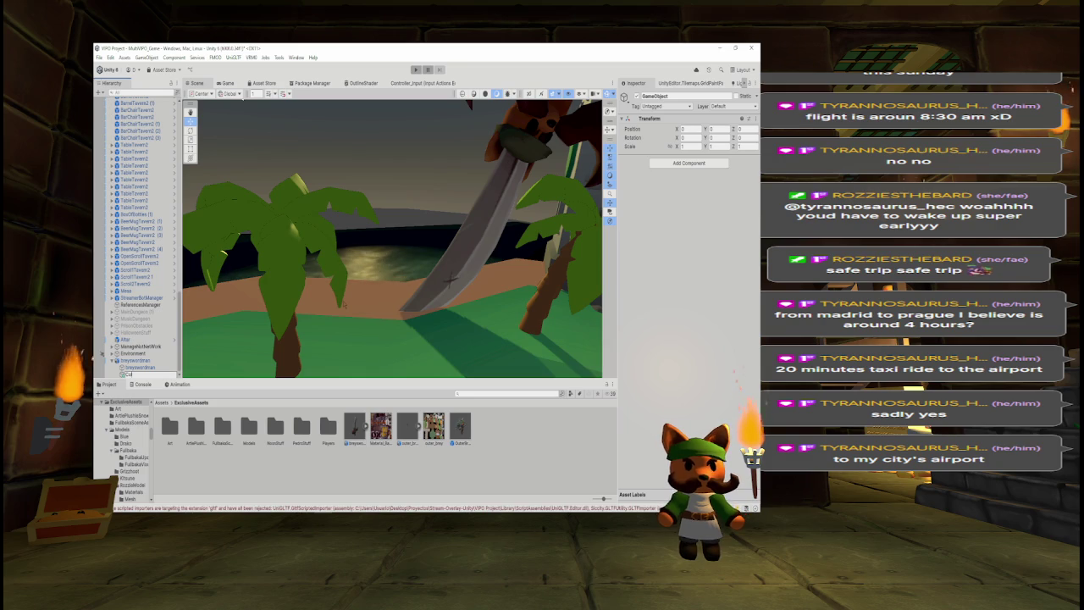
pyautogui.write('llider')
pyautogui.press('Return')
# Add a Box Collider to Collider and inspect the box around the sword's hilt.
pyautogui.press('f')
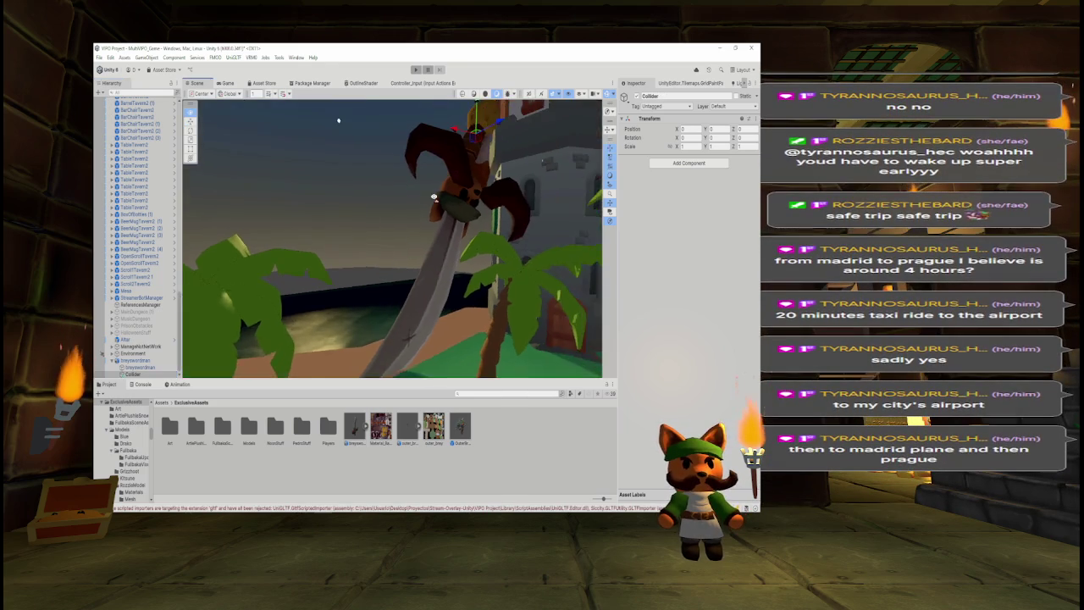
pyautogui.scroll(2, 392, 238)
pyautogui.moveTo(471, 183); pyautogui.dragTo(390, 188)
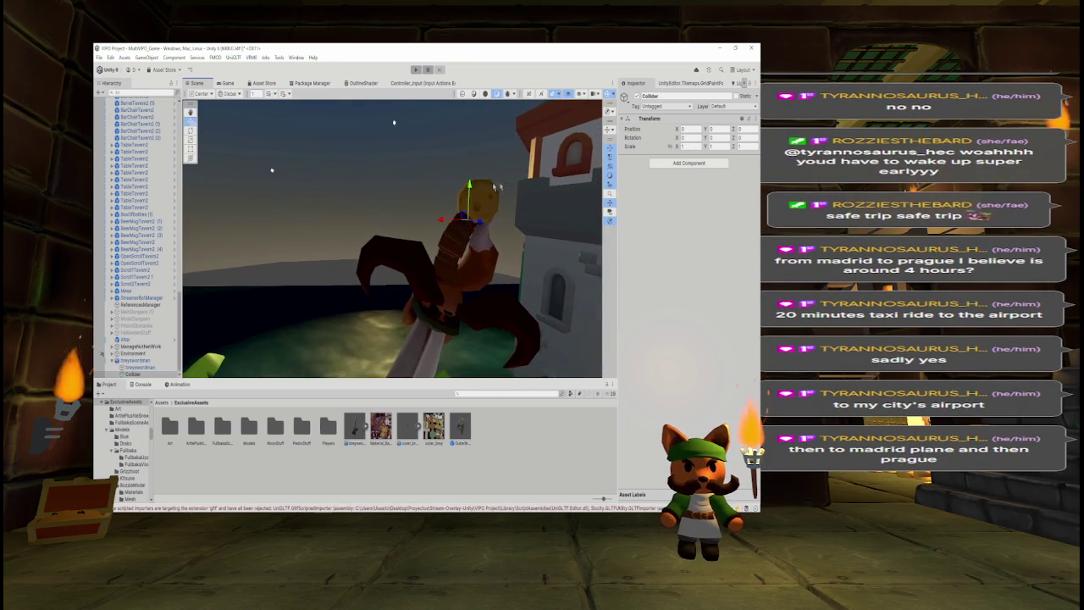
pyautogui.click(674, 167)
pyautogui.press('Return')
pyautogui.moveTo(271, 170)
pyautogui.mouseDown()
pyautogui.moveTo(297, 172)
pyautogui.moveTo(289, 166)
pyautogui.mouseUp()
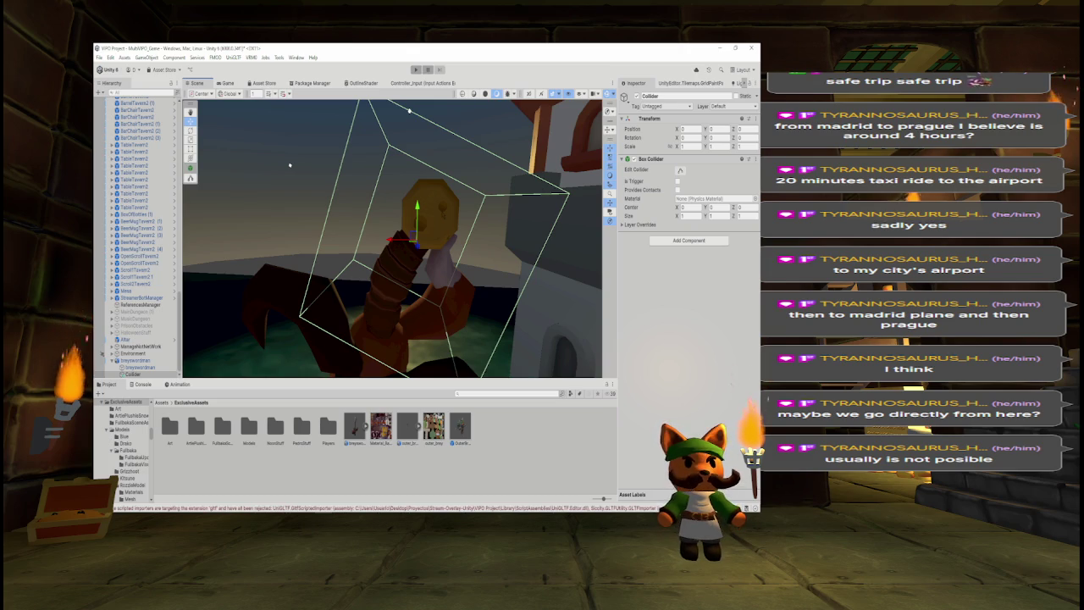
pyautogui.moveTo(435, 211)
pyautogui.mouseDown()
pyautogui.moveTo(469, 235)
pyautogui.moveTo(545, 245)
pyautogui.moveTo(517, 242)
pyautogui.mouseUp()
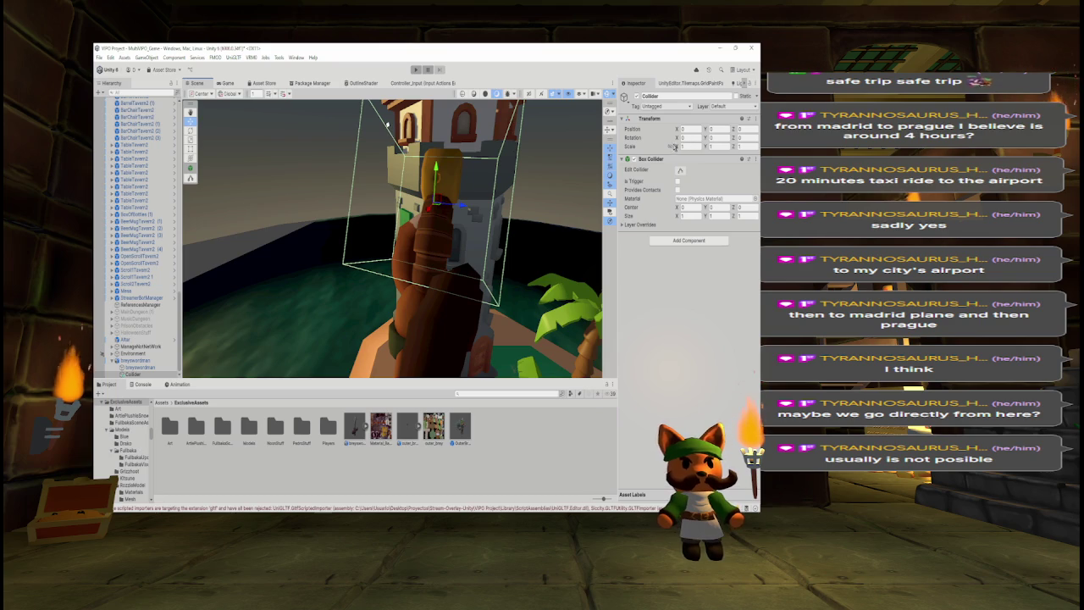
pyautogui.moveTo(677, 148); pyautogui.dragTo(674, 150)
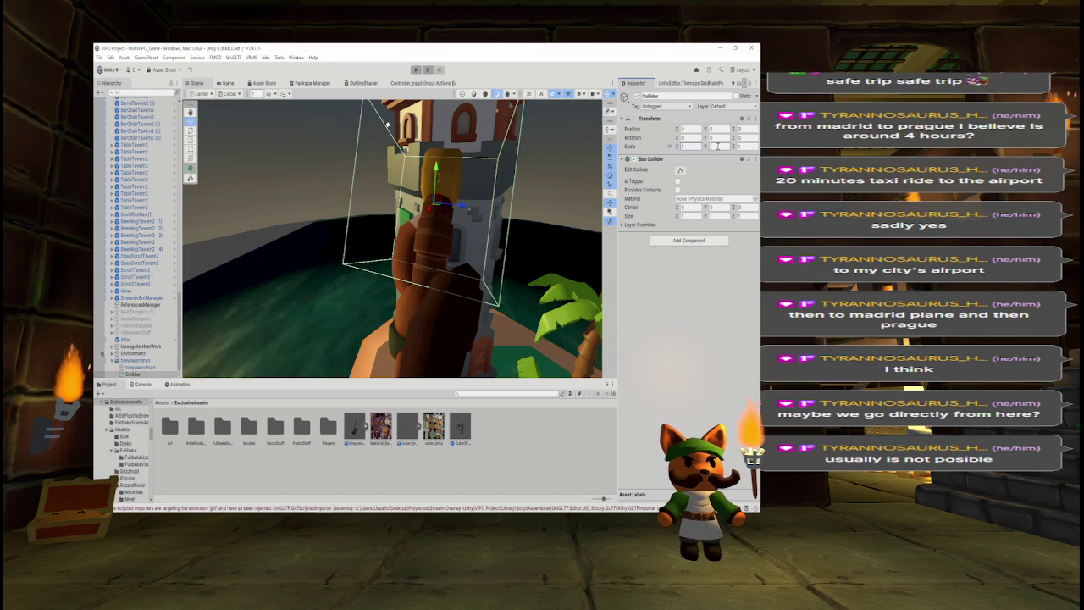
# Set the sword collider's scale to X 0.5 and Z 0.2.
pyautogui.write('0.5')
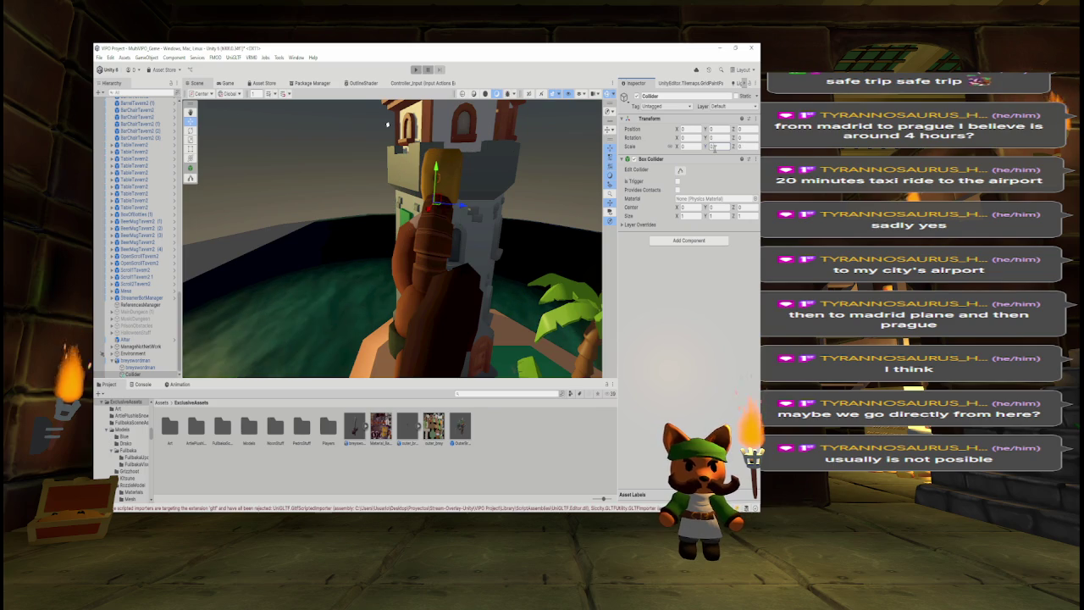
pyautogui.write('1')
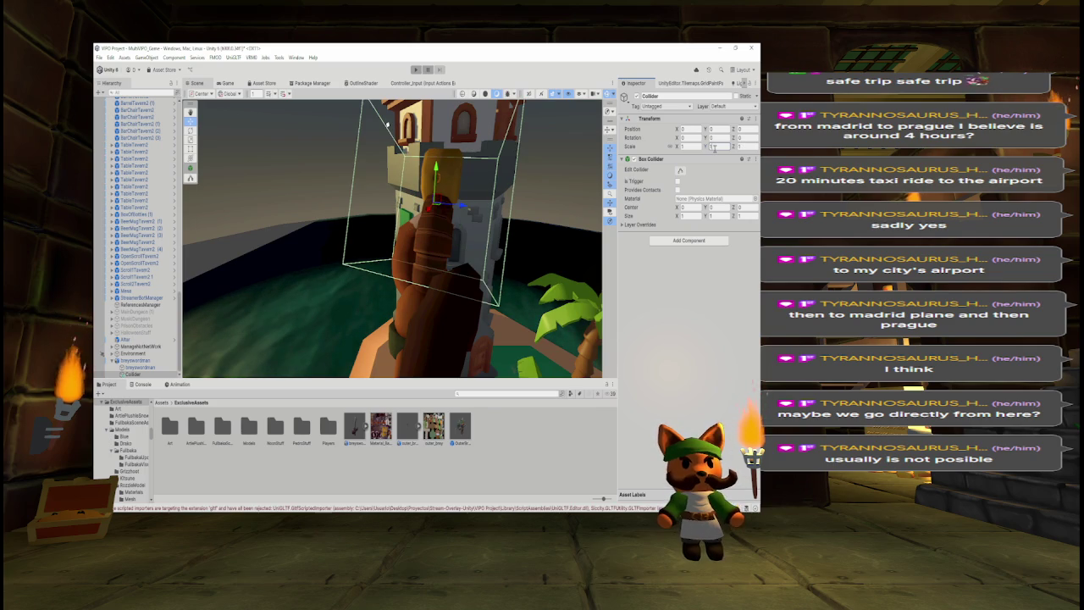
pyautogui.click(746, 145)
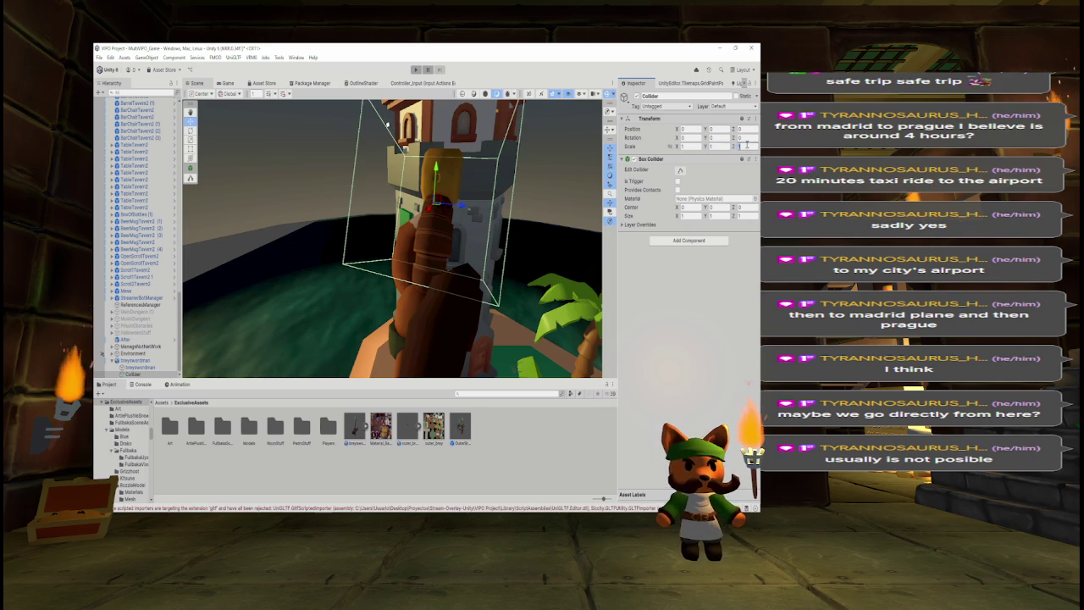
pyautogui.write('0.5')
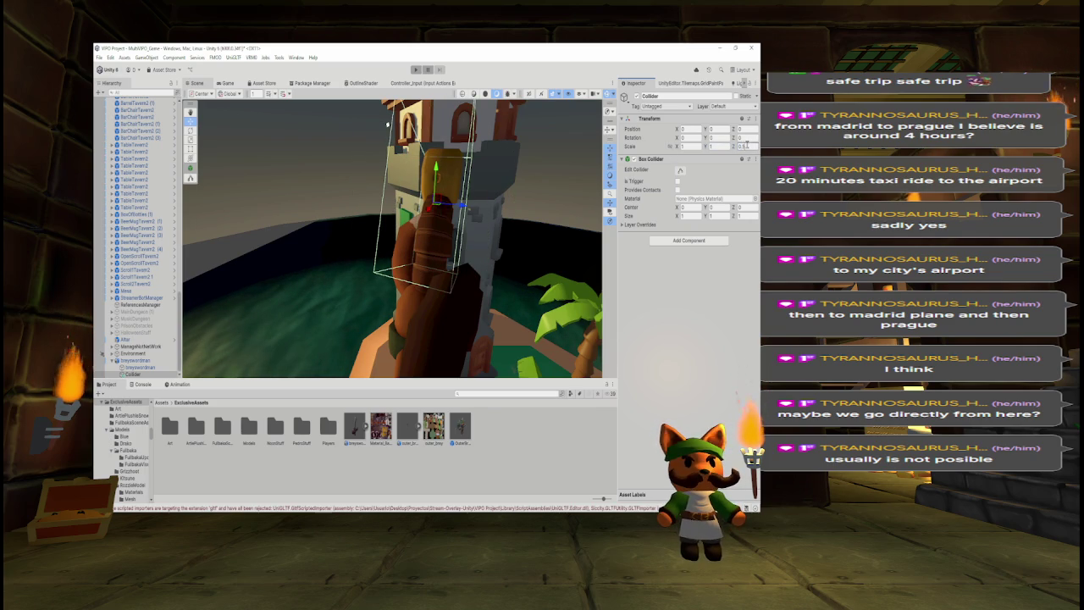
pyautogui.press('BackSpace')
pyautogui.write('2')
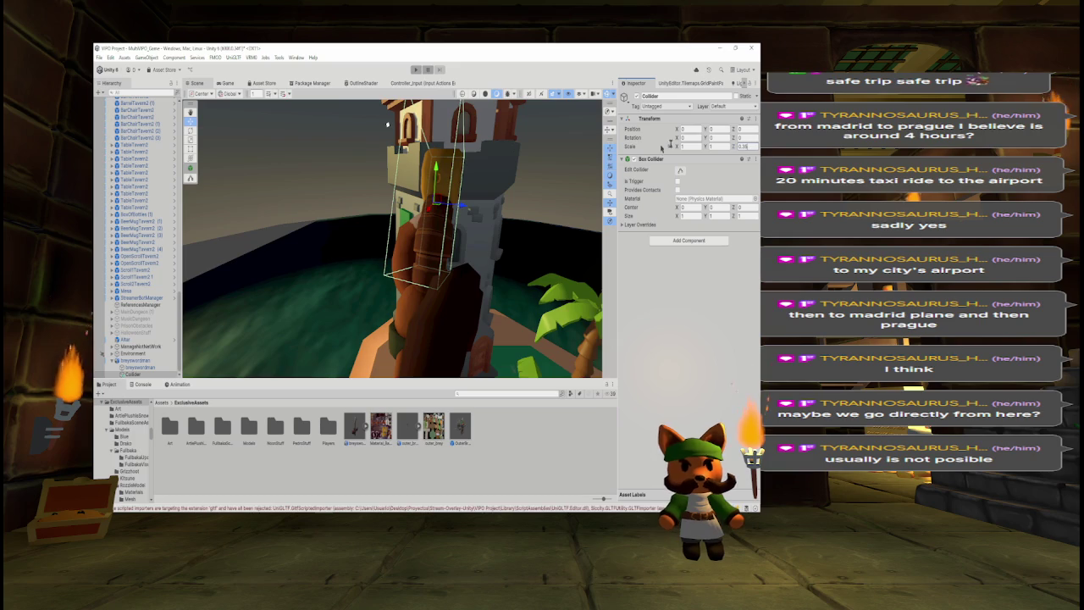
pyautogui.moveTo(387, 125)
pyautogui.mouseDown()
pyautogui.moveTo(392, 179)
pyautogui.moveTo(491, 193)
pyautogui.mouseUp()
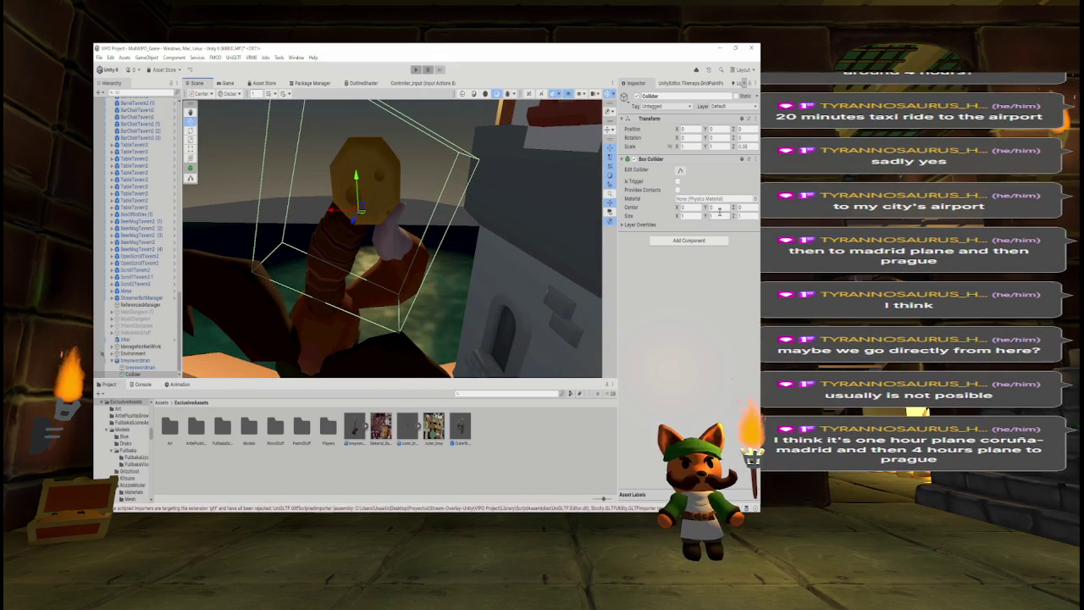
pyautogui.click(688, 146)
pyautogui.write('0.5')
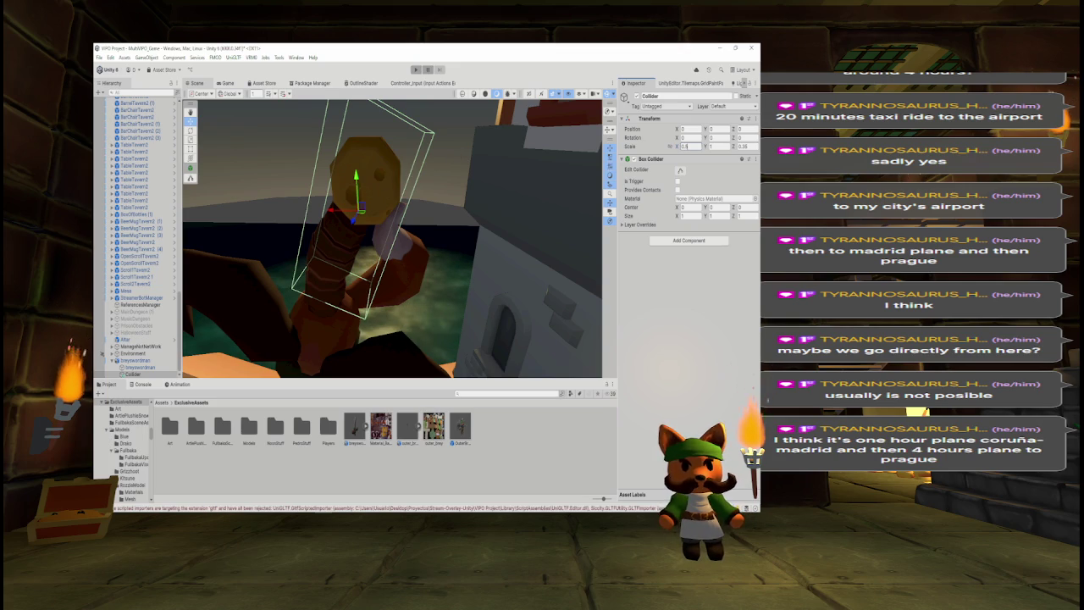
# Raise the narrowed collider along the blade and duplicate it.
pyautogui.moveTo(356, 183)
pyautogui.mouseDown()
pyautogui.moveTo(358, 205)
pyautogui.moveTo(448, 184)
pyautogui.moveTo(616, 191)
pyautogui.moveTo(609, 185)
pyautogui.mouseUp()
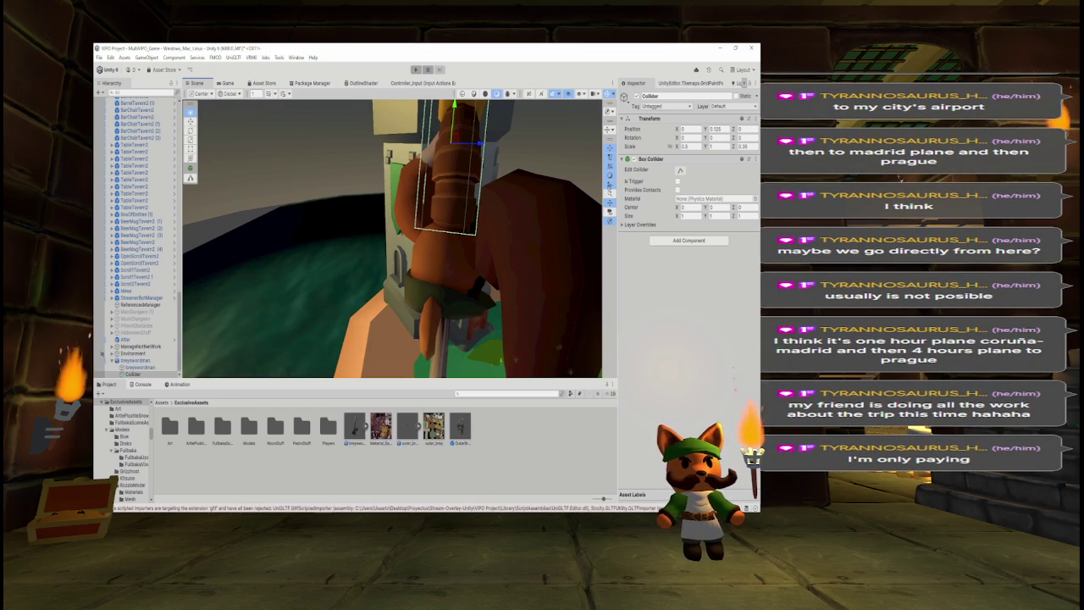
pyautogui.moveTo(390, 254); pyautogui.dragTo(390, 247)
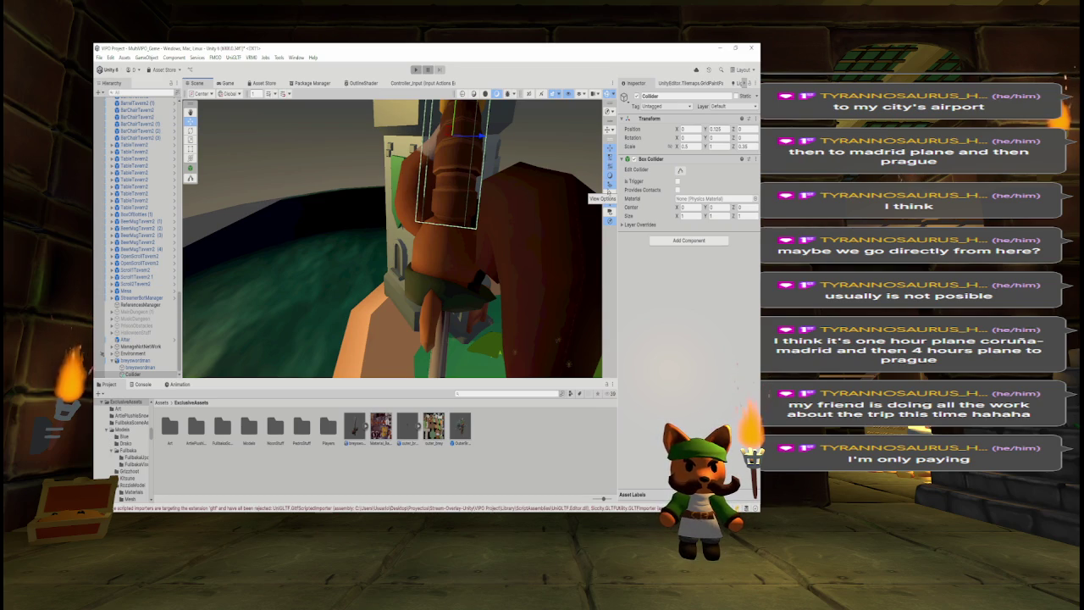
pyautogui.moveTo(607, 193)
pyautogui.mouseDown()
pyautogui.moveTo(552, 182)
pyautogui.moveTo(428, 211)
pyautogui.moveTo(371, 209)
pyautogui.mouseUp()
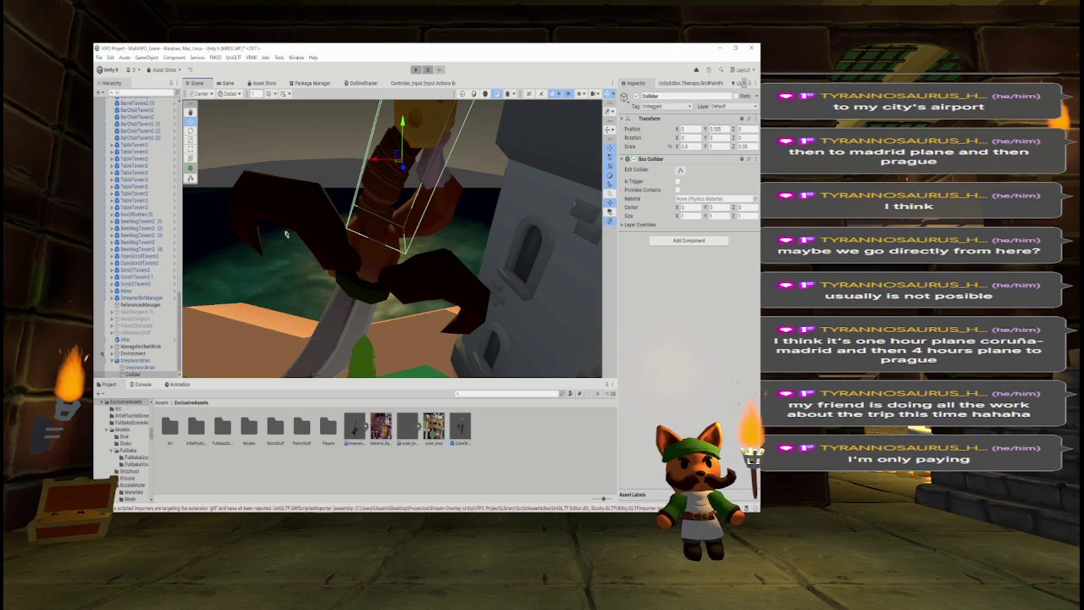
pyautogui.hotkey('ctrl', 'd')
# Slide Collider (1) down the blade below the hilt and duplicate it into Collider (2).
pyautogui.moveTo(421, 142)
pyautogui.mouseDown()
pyautogui.moveTo(396, 224)
pyautogui.moveTo(267, 279)
pyautogui.mouseUp()
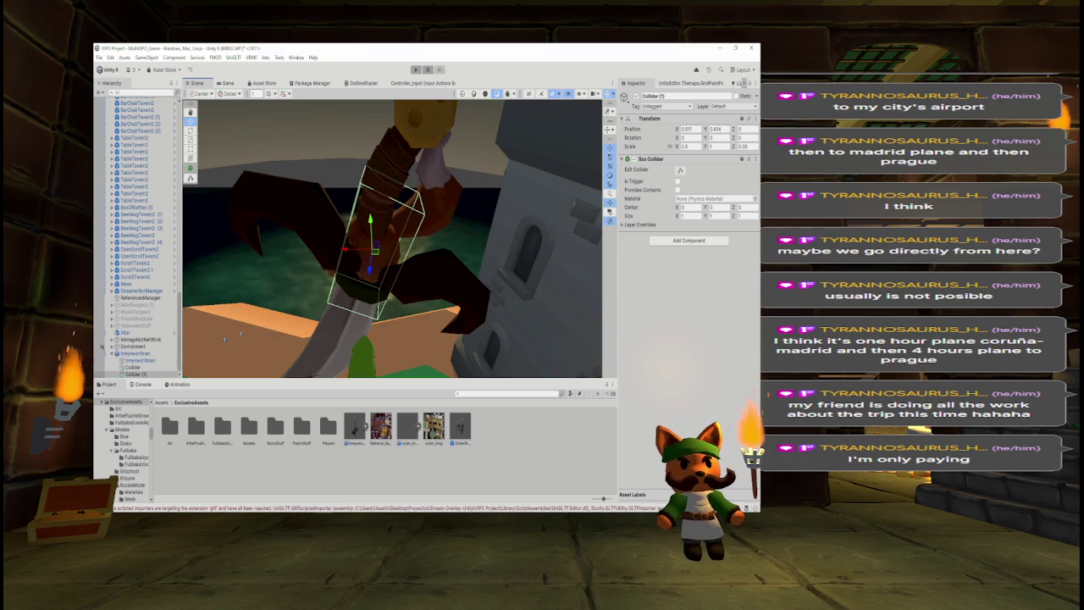
pyautogui.moveTo(370, 248)
pyautogui.mouseDown()
pyautogui.moveTo(348, 287)
pyautogui.moveTo(348, 236)
pyautogui.moveTo(362, 236)
pyautogui.mouseUp()
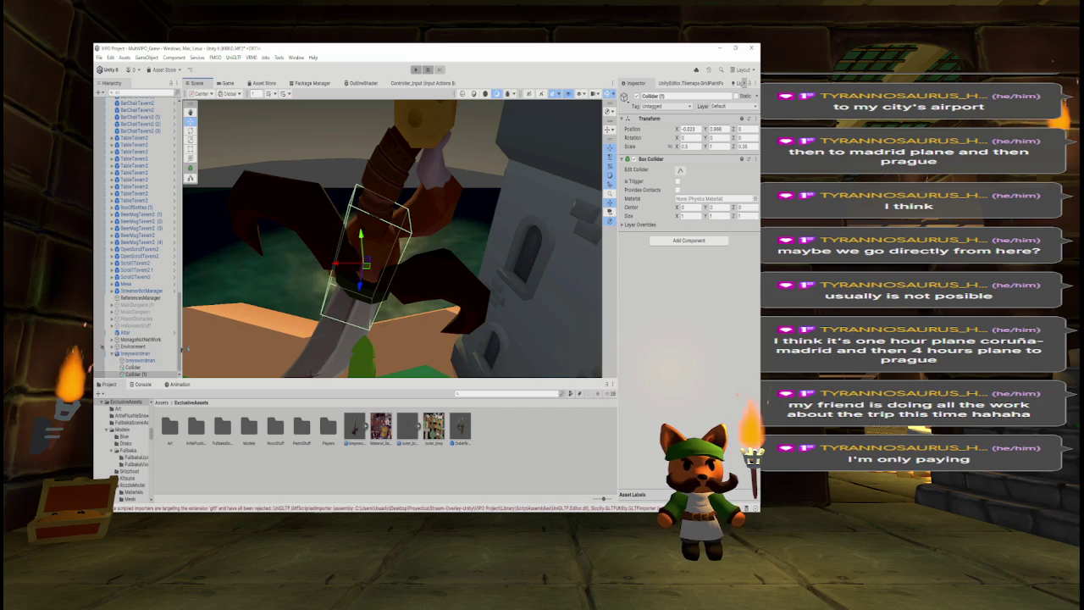
pyautogui.keyDown('ctrl'); pyautogui.click(132, 367); pyautogui.keyUp('ctrl')
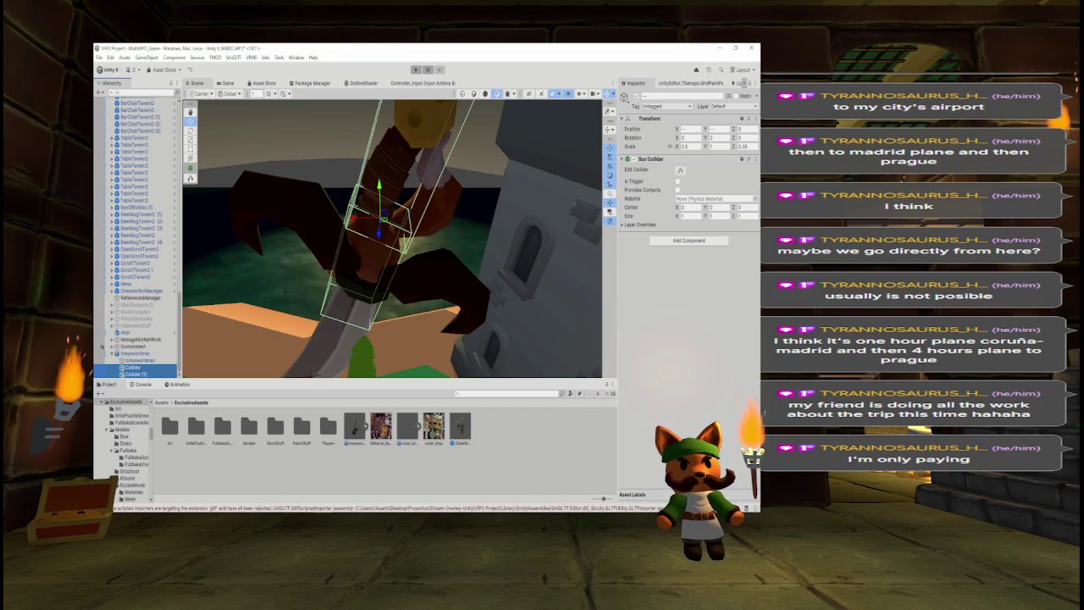
pyautogui.click(134, 374)
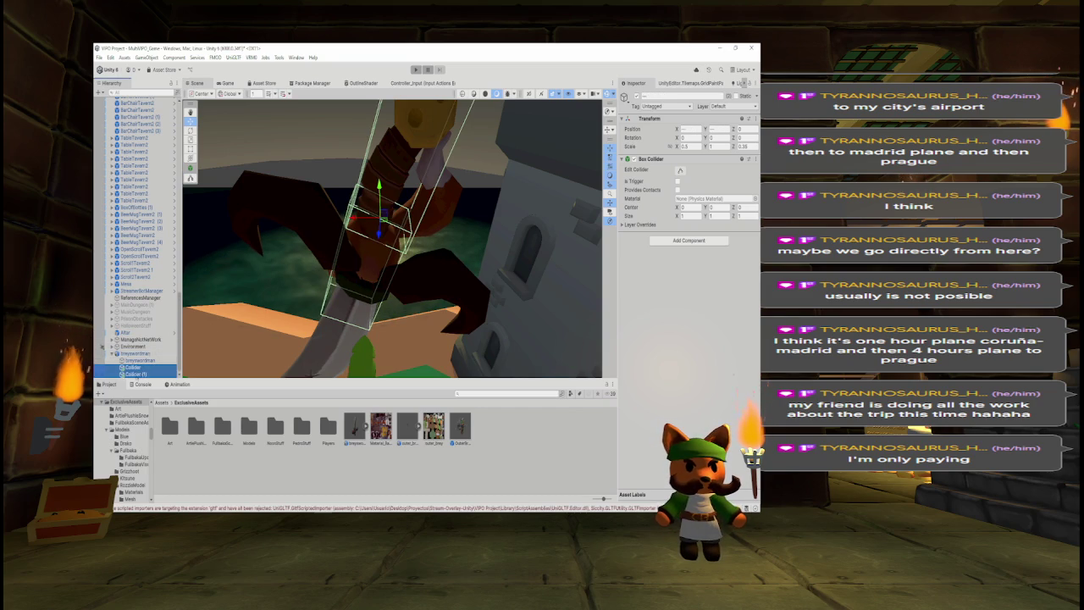
pyautogui.moveTo(360, 241); pyautogui.dragTo(358, 280)
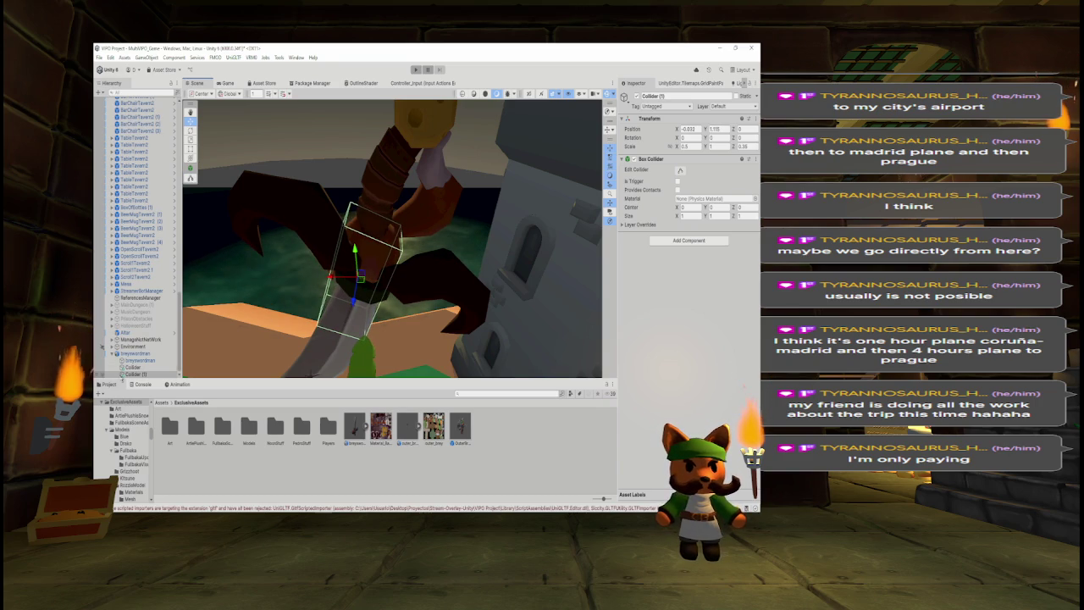
pyautogui.hotkey('ctrl', 'd')
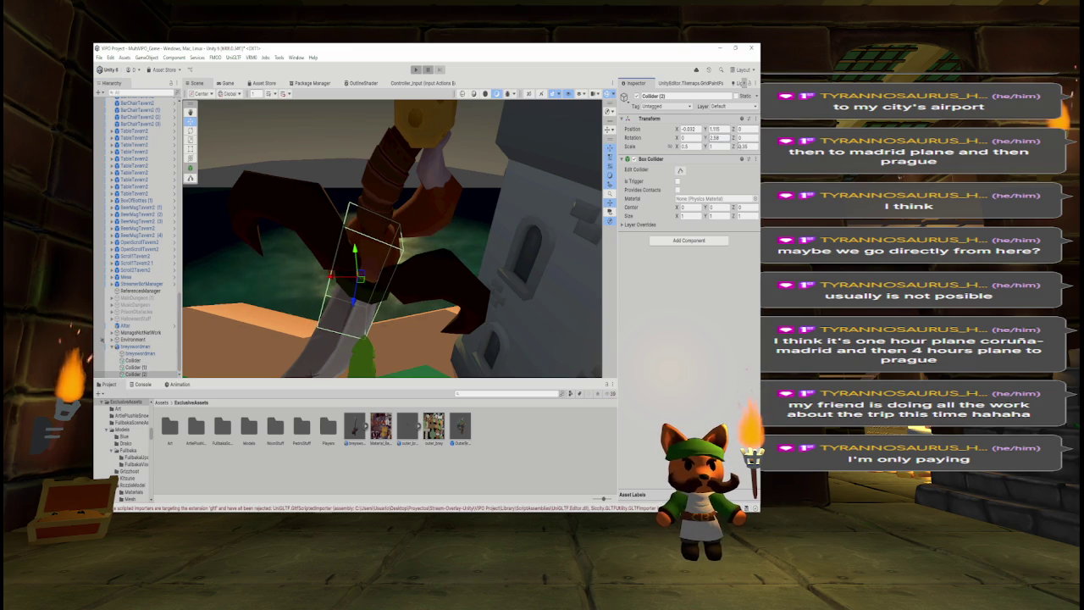
pyautogui.click(194, 148)
# Rotate Collider (2) around Z and move it up onto the crossguard.
pyautogui.press('e')
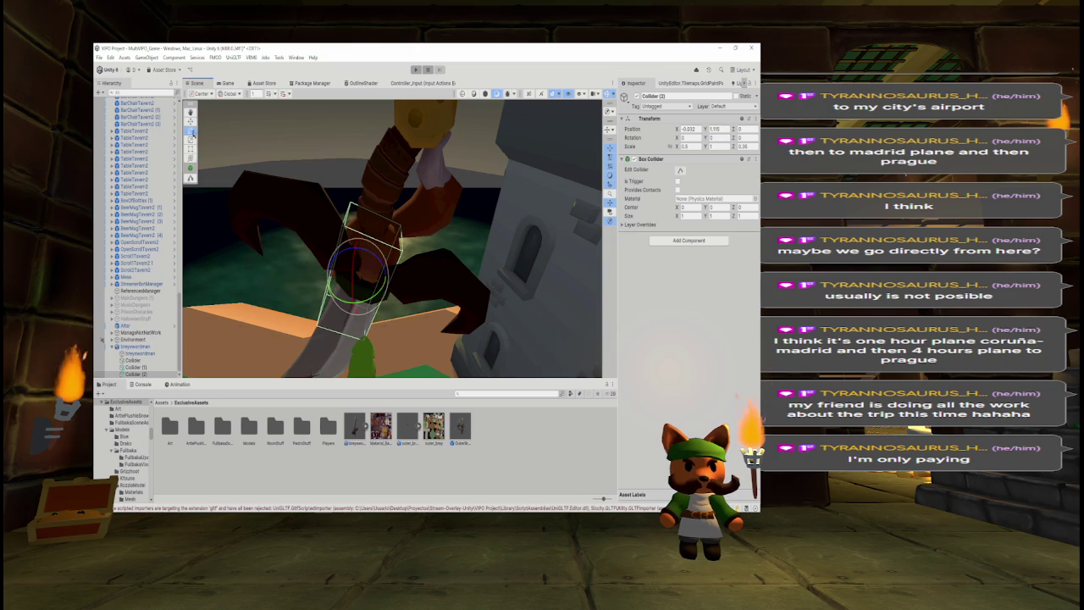
pyautogui.moveTo(332, 254); pyautogui.dragTo(429, 362)
pyautogui.press('w')
pyautogui.moveTo(339, 280)
pyautogui.mouseDown()
pyautogui.moveTo(320, 278)
pyautogui.moveTo(303, 212)
pyautogui.moveTo(542, 270)
pyautogui.mouseUp()
pyautogui.moveTo(392, 302)
pyautogui.mouseDown()
pyautogui.moveTo(426, 286)
pyautogui.moveTo(411, 242)
pyautogui.mouseUp()
pyautogui.scroll(5, 302, 242)
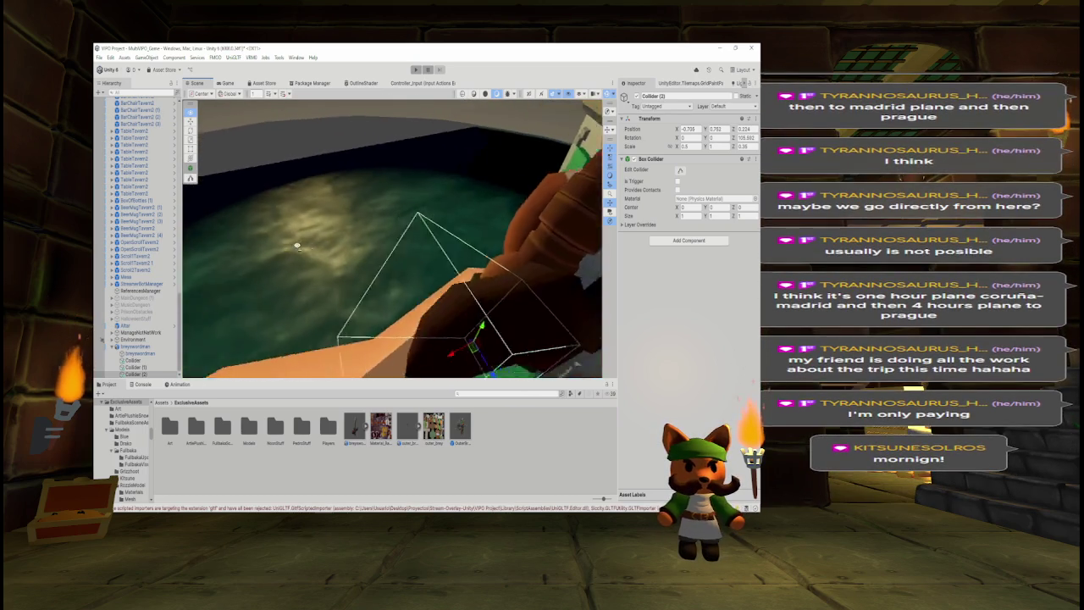
pyautogui.moveTo(407, 223); pyautogui.dragTo(432, 223)
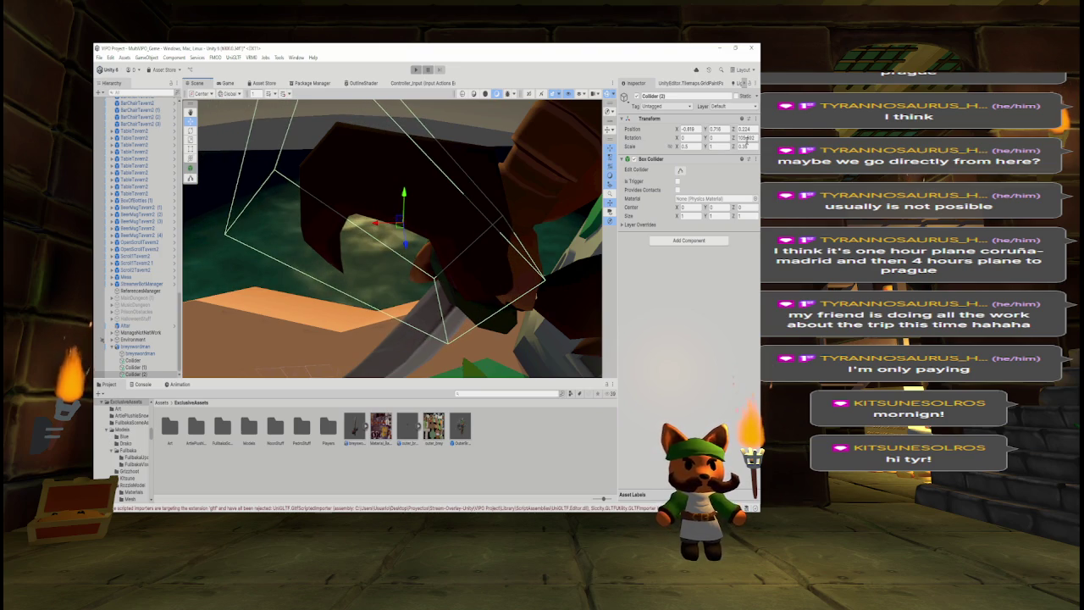
# Set Collider (2)'s Z rotation to about 89.49 degrees.
pyautogui.moveTo(734, 137); pyautogui.dragTo(620, 140)
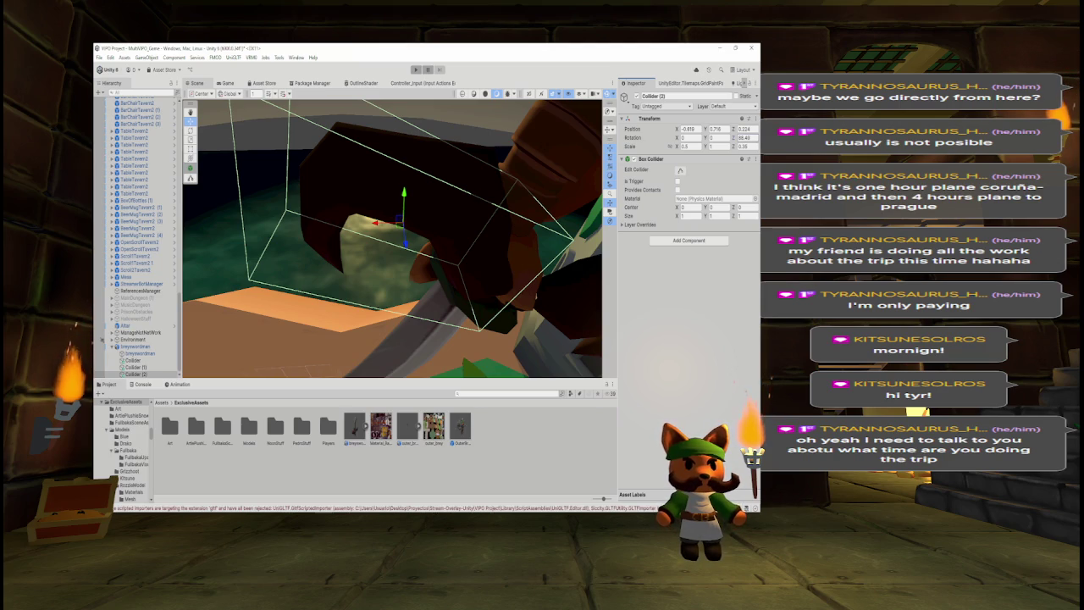
pyautogui.scroll(-5, 461, 157)
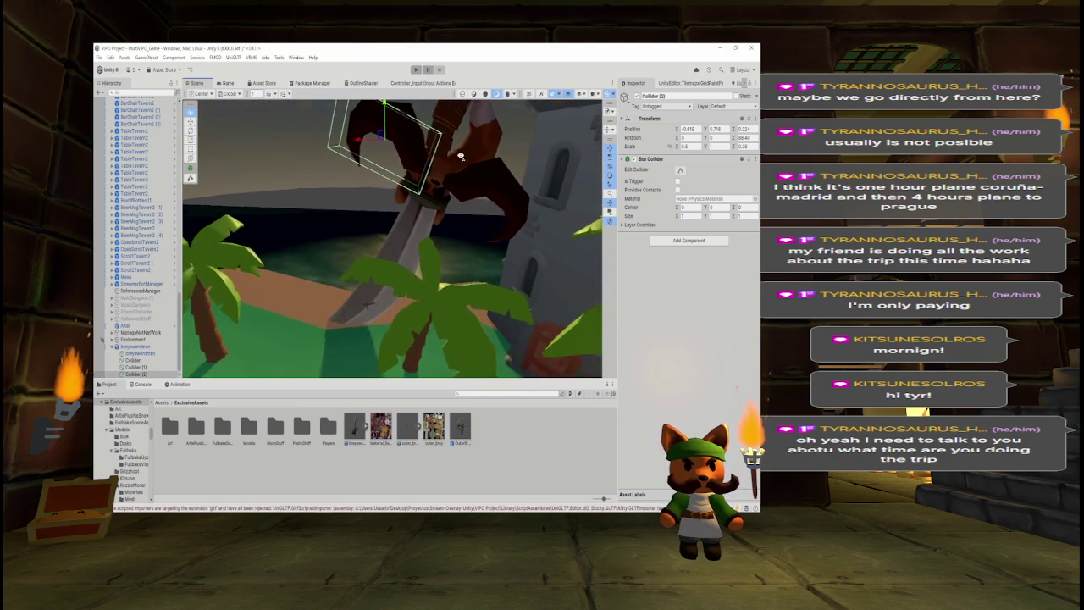
pyautogui.scroll(3, 461, 157)
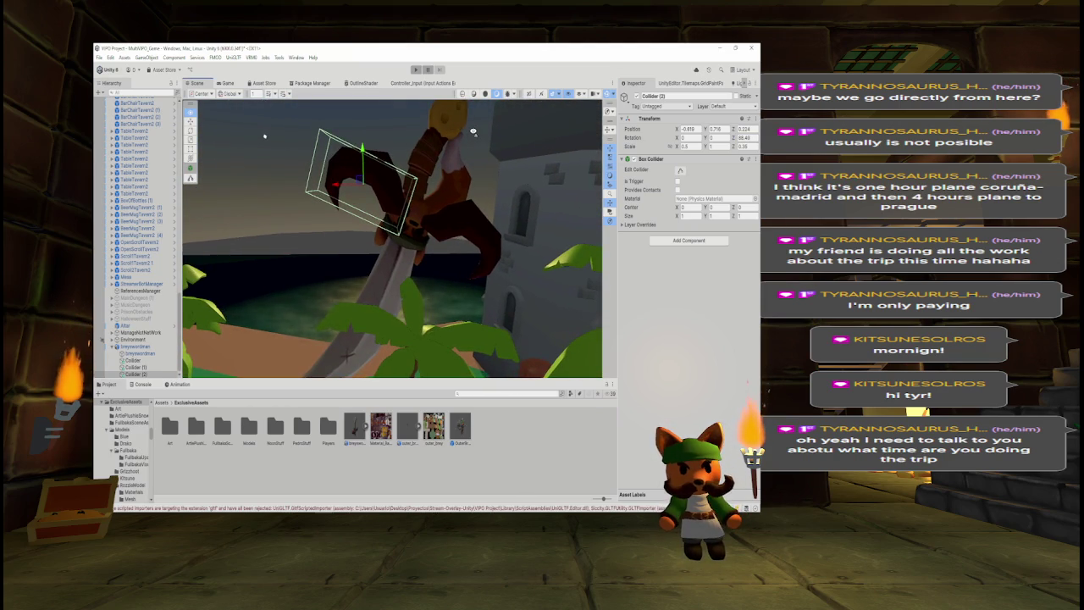
pyautogui.scroll(3, 474, 132)
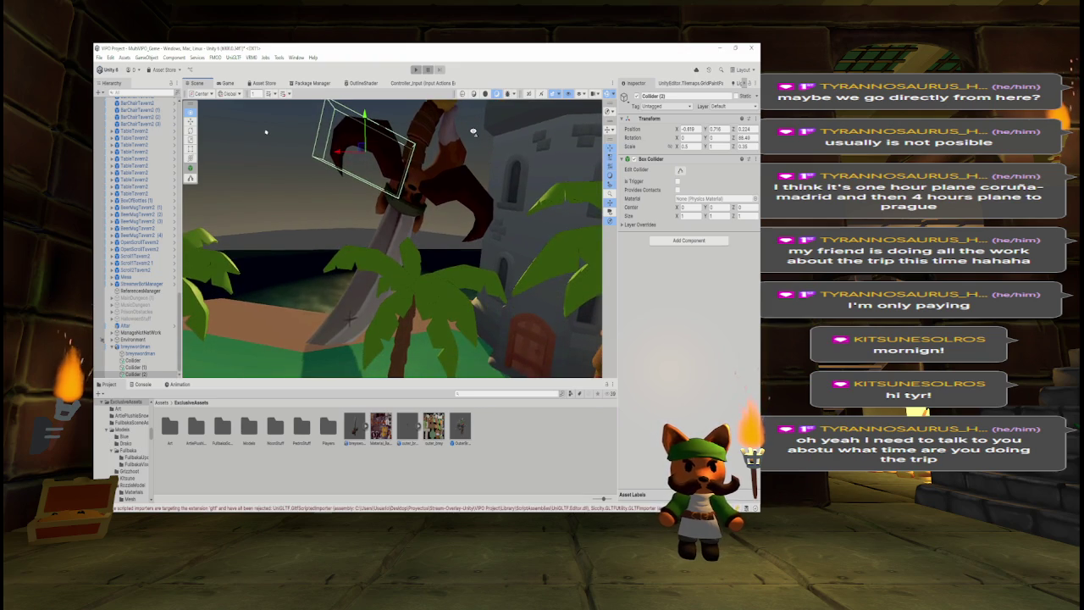
pyautogui.moveTo(474, 132); pyautogui.dragTo(473, 108)
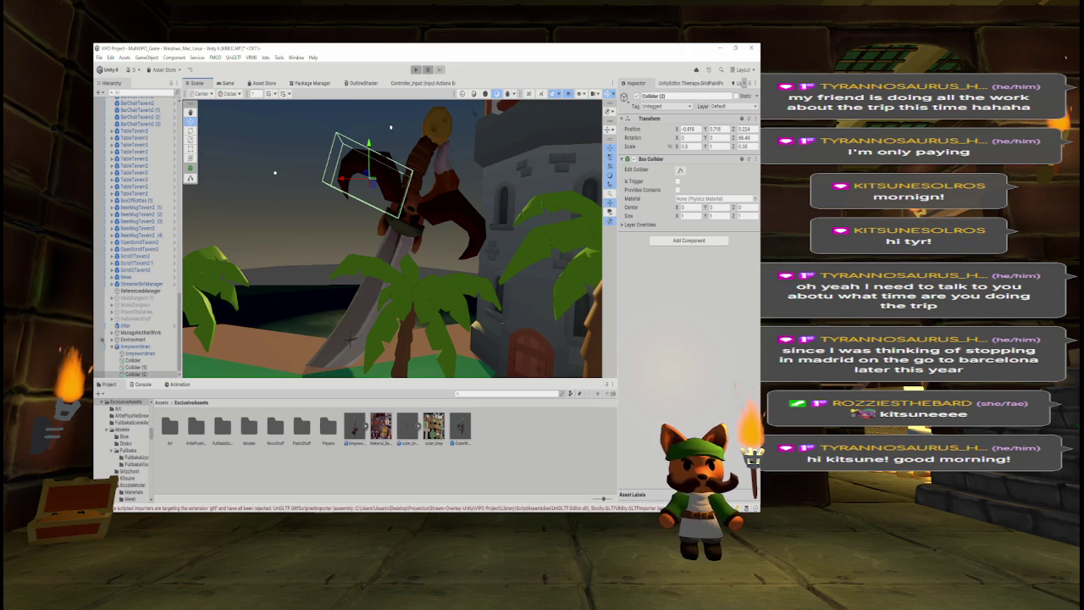
# Frame Collider (2) and nudge it to X -0.543, Y 0.648, Z 0.224 over the guard.
pyautogui.press('f')
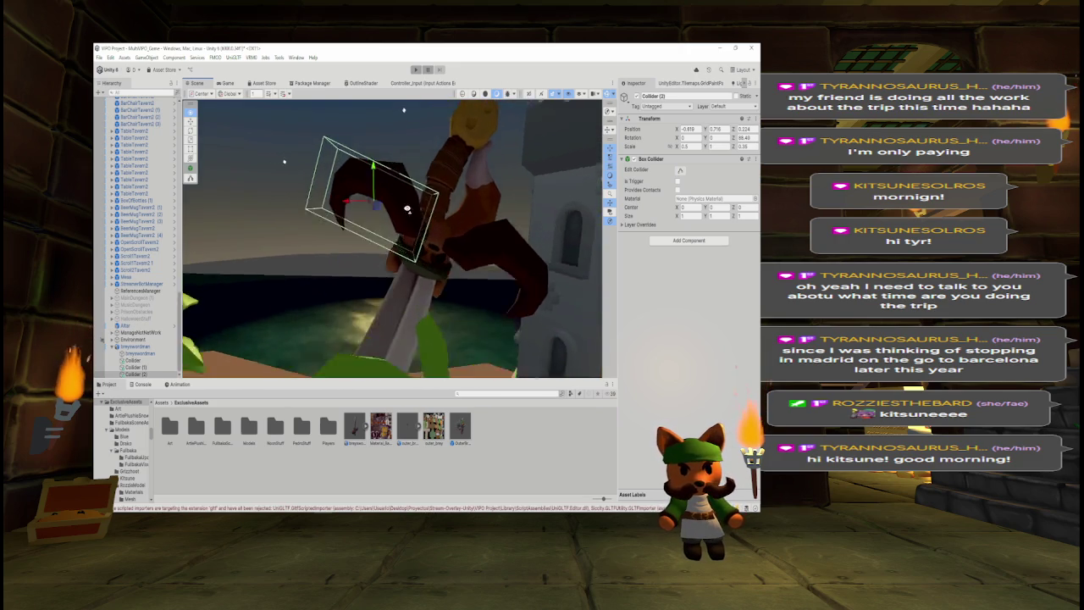
pyautogui.moveTo(429, 232)
pyautogui.mouseDown()
pyautogui.moveTo(542, 242)
pyautogui.moveTo(584, 275)
pyautogui.mouseUp()
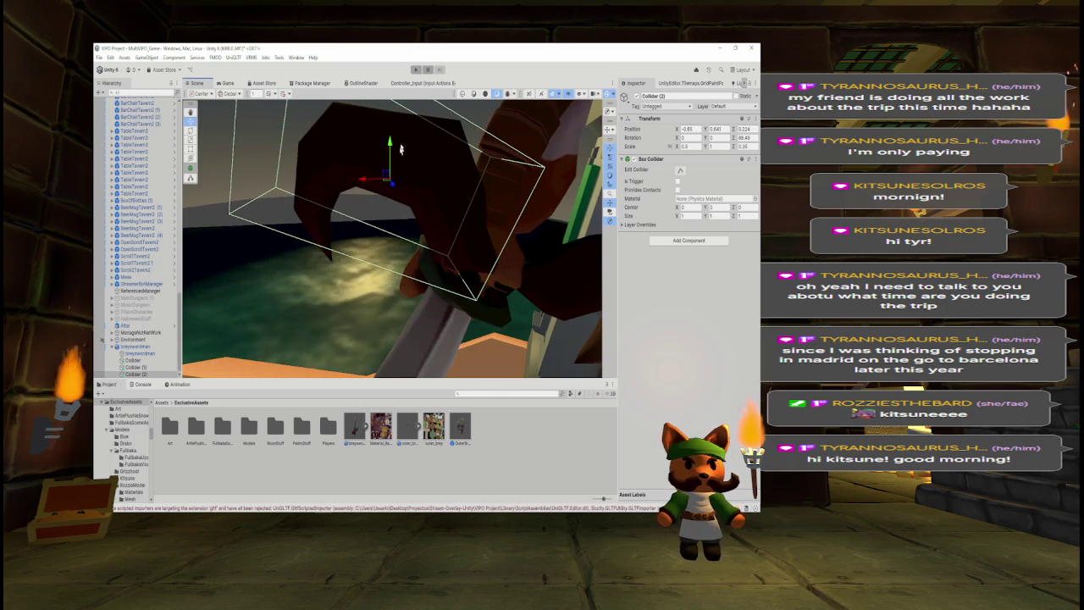
pyautogui.moveTo(347, 199)
pyautogui.mouseDown()
pyautogui.moveTo(436, 219)
pyautogui.moveTo(412, 216)
pyautogui.moveTo(451, 193)
pyautogui.moveTo(432, 227)
pyautogui.moveTo(412, 226)
pyautogui.moveTo(514, 227)
pyautogui.moveTo(499, 346)
pyautogui.mouseUp()
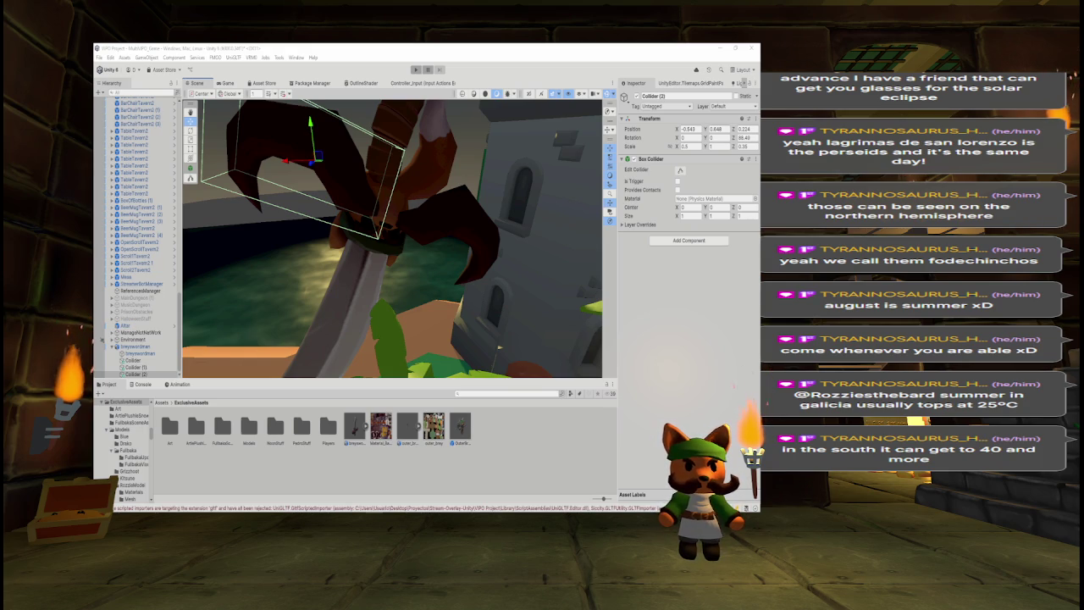
# Duplicate the collider into Collider (3) and move it down onto the arm.
pyautogui.moveTo(499, 347)
pyautogui.mouseDown()
pyautogui.moveTo(475, 322)
pyautogui.moveTo(483, 287)
pyautogui.moveTo(458, 255)
pyautogui.moveTo(490, 275)
pyautogui.mouseUp()
pyautogui.hotkey('ctrl', 'd')
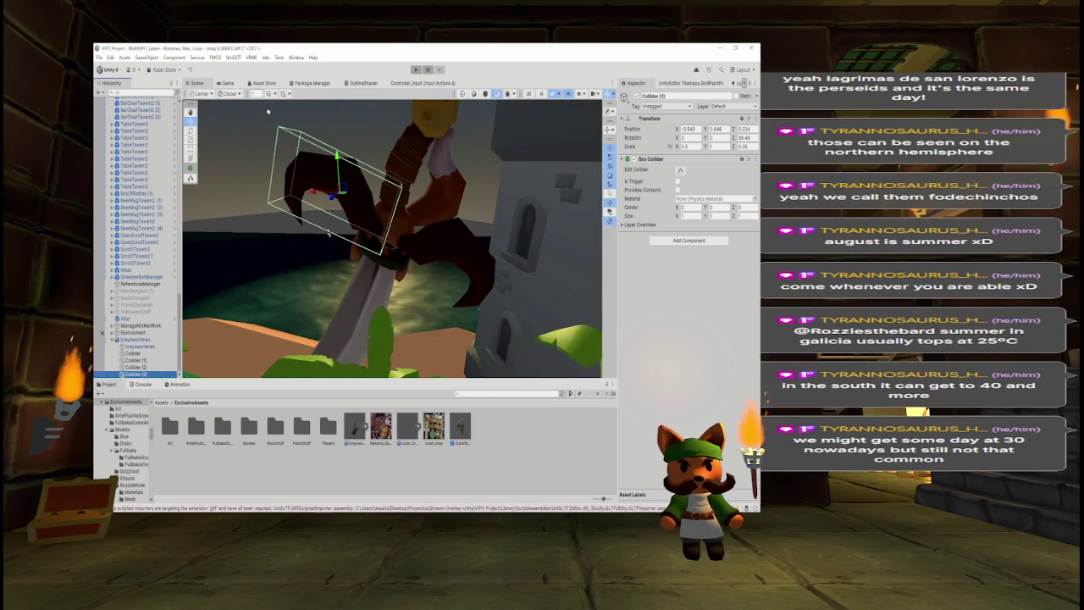
pyautogui.moveTo(268, 302); pyautogui.dragTo(398, 293)
pyautogui.moveTo(461, 191)
pyautogui.mouseDown()
pyautogui.moveTo(455, 254)
pyautogui.moveTo(436, 251)
pyautogui.moveTo(449, 226)
pyautogui.mouseUp()
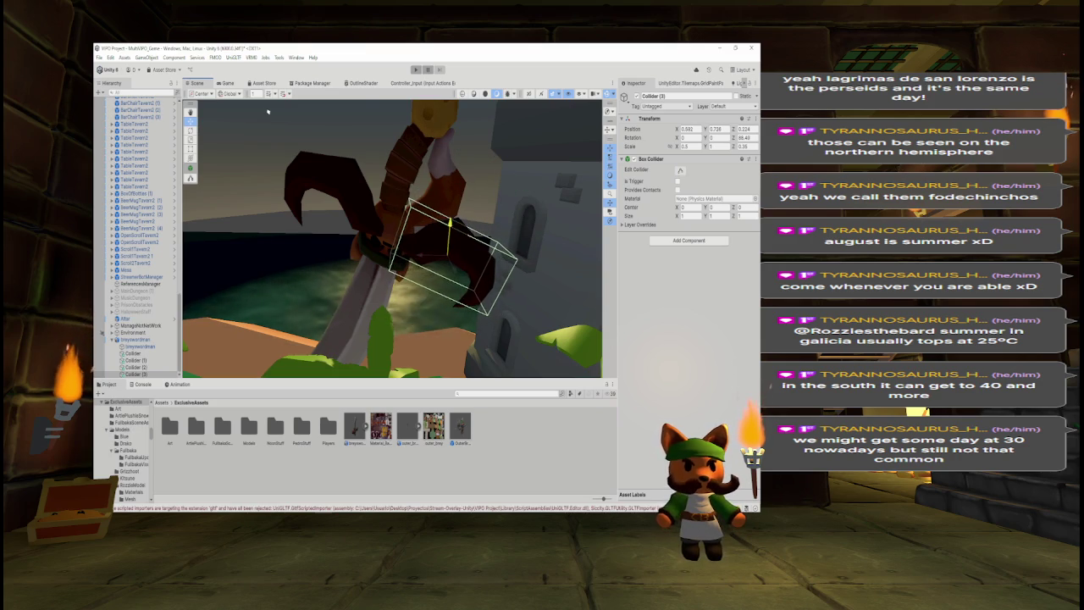
# Duplicate Collider (3) into Collider (4) and shift it to Z -0.274.
pyautogui.keyDown('shift'); pyautogui.click(134, 360); pyautogui.keyUp('shift')
pyautogui.moveTo(267, 111)
pyautogui.mouseDown()
pyautogui.moveTo(173, 280)
pyautogui.moveTo(593, 280)
pyautogui.moveTo(556, 289)
pyautogui.mouseUp()
pyautogui.click(140, 374)
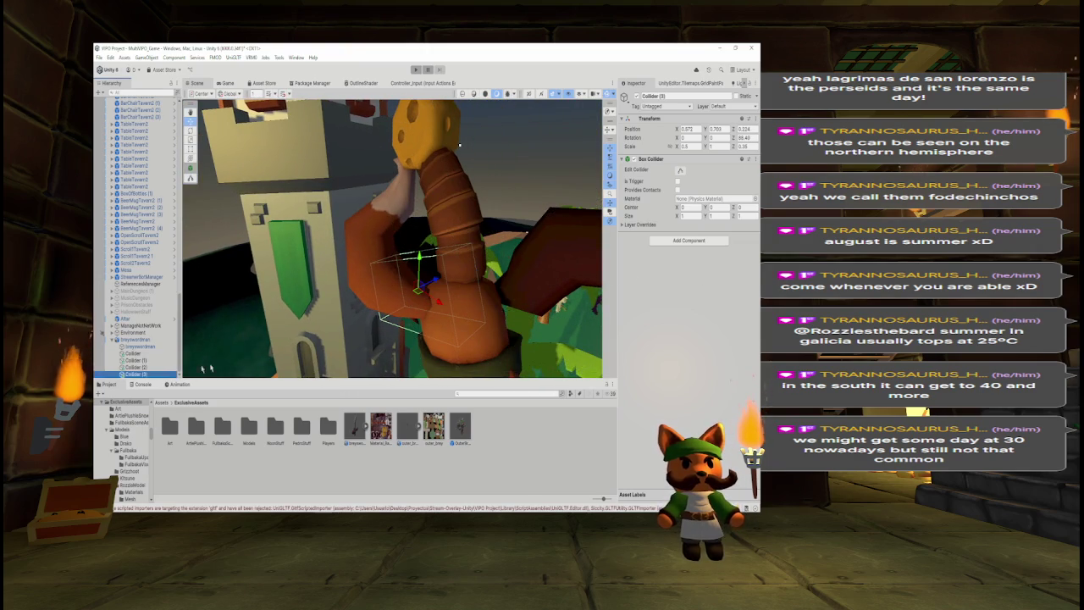
pyautogui.hotkey('ctrl', 'd')
pyautogui.moveTo(433, 285); pyautogui.dragTo(391, 299)
# Zero Collider (4)'s Z rotation and raise it along the arm.
pyautogui.click(742, 138)
pyautogui.write('0')
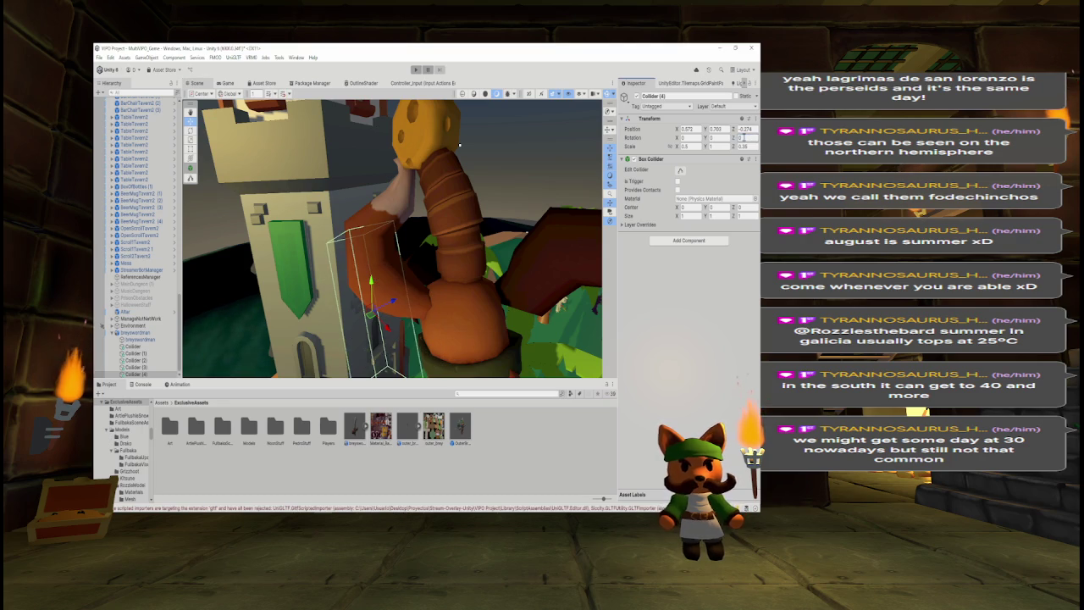
pyautogui.moveTo(371, 286); pyautogui.dragTo(371, 225)
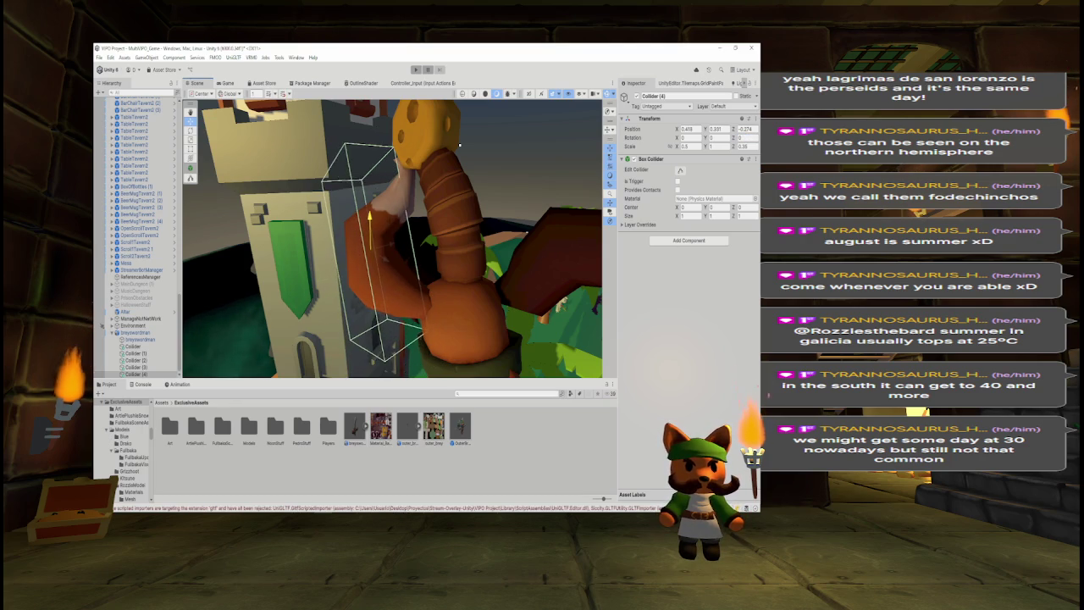
pyautogui.moveTo(459, 146); pyautogui.dragTo(509, 244)
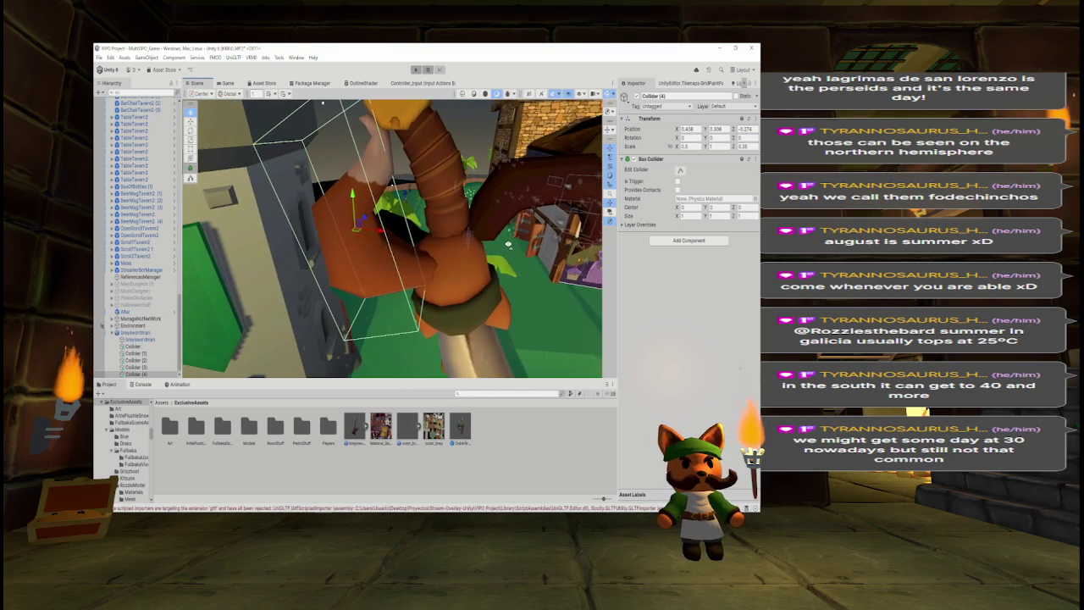
pyautogui.moveTo(358, 221); pyautogui.dragTo(366, 217)
pyautogui.moveTo(324, 101); pyautogui.dragTo(392, 103)
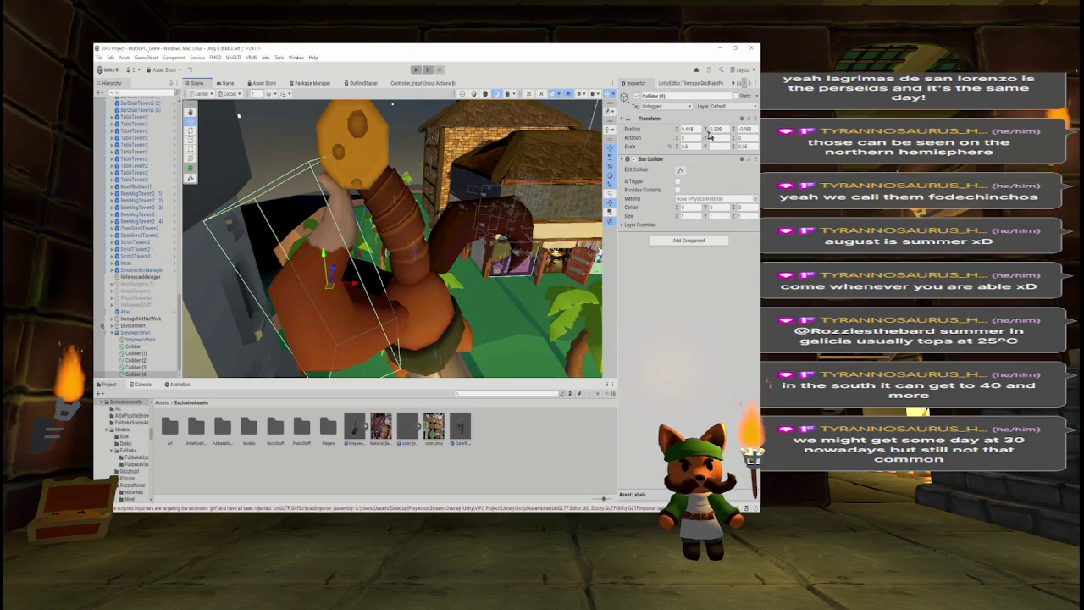
# Set Collider (4)'s Y scale to 0.5 and lower it along the arm.
pyautogui.doubleClick(720, 146)
pyautogui.write('0.5')
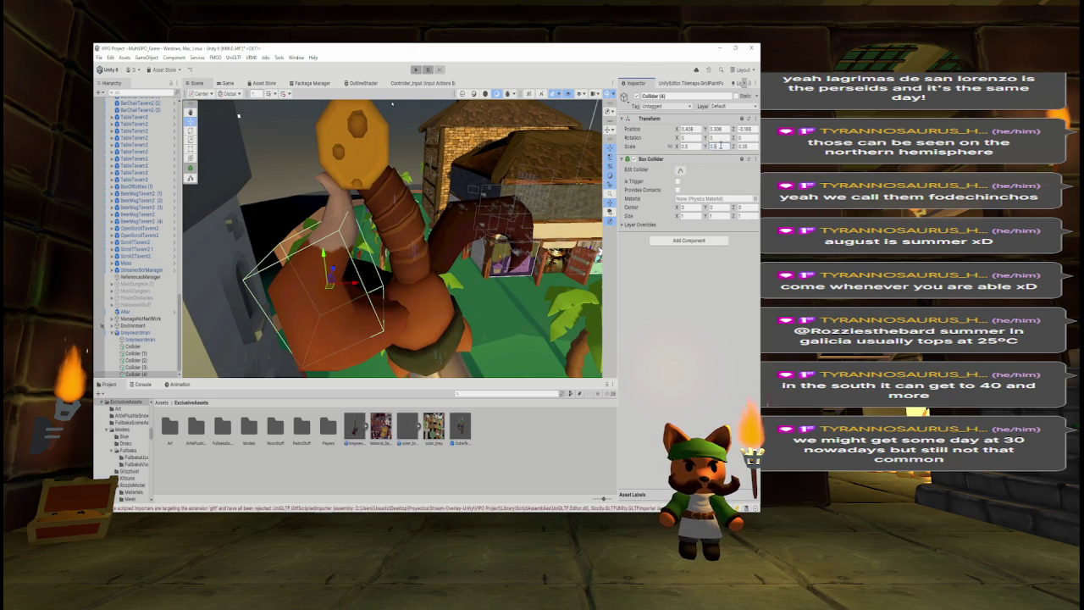
pyautogui.moveTo(324, 254)
pyautogui.mouseDown()
pyautogui.moveTo(325, 276)
pyautogui.moveTo(415, 279)
pyautogui.mouseUp()
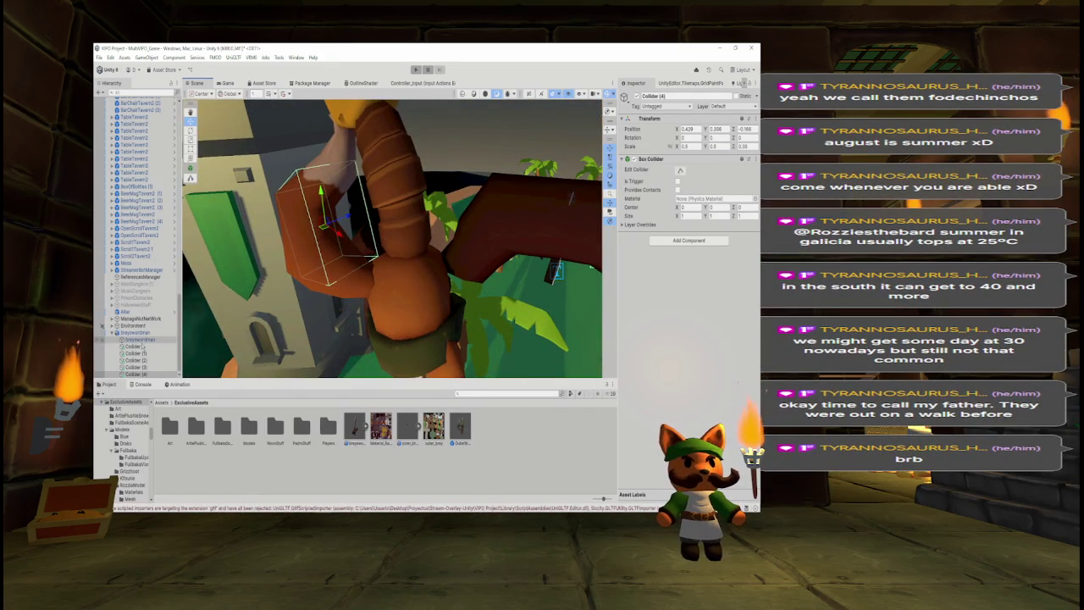
pyautogui.keyDown('shift'); pyautogui.click(139, 339); pyautogui.keyUp('shift')
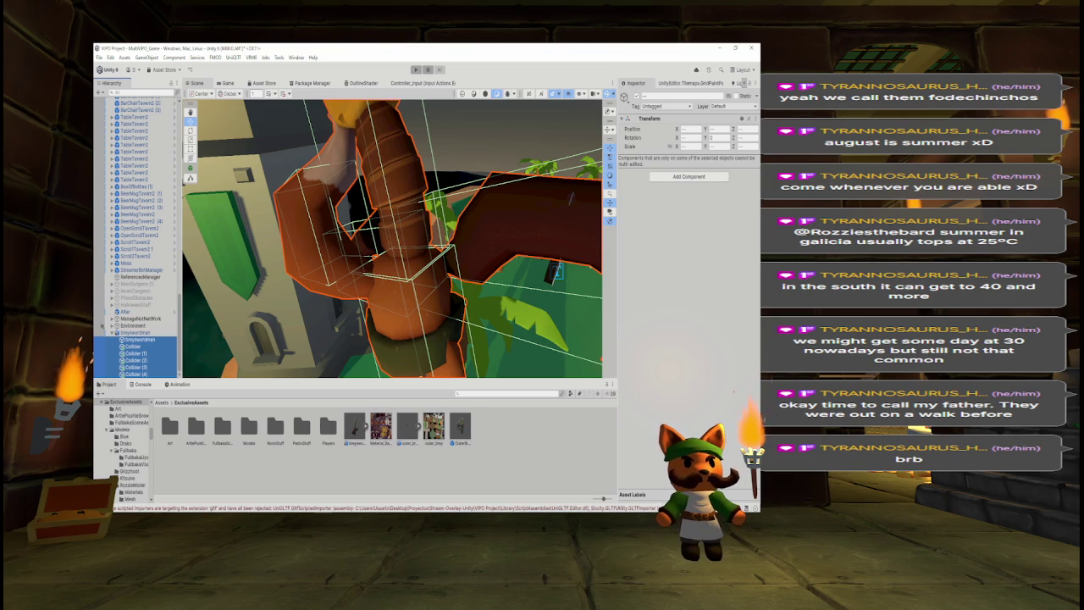
pyautogui.moveTo(376, 112); pyautogui.dragTo(418, 104)
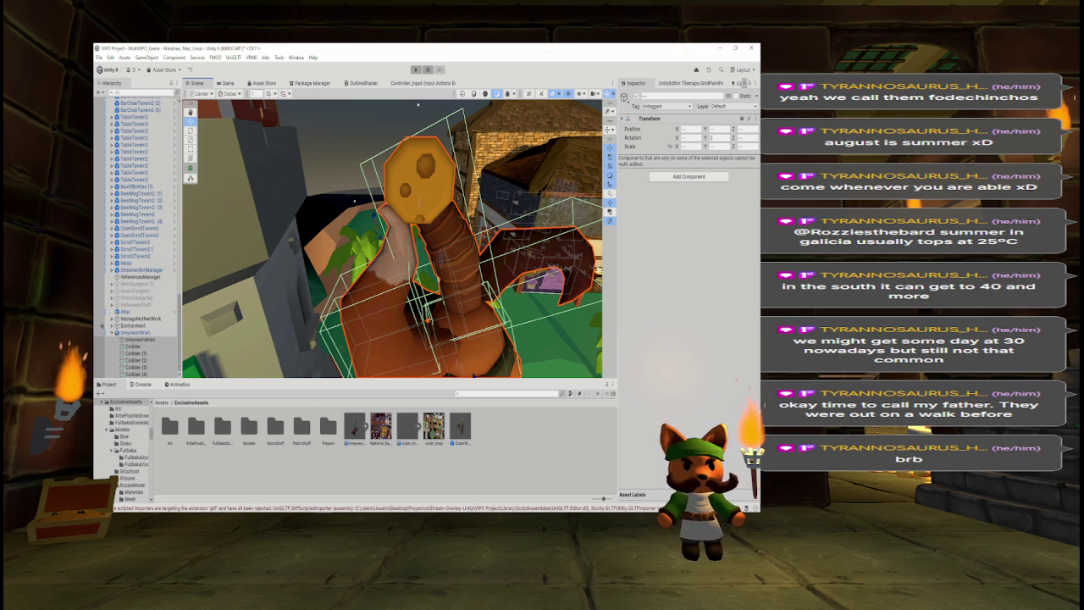
pyautogui.moveTo(443, 224); pyautogui.dragTo(335, 239)
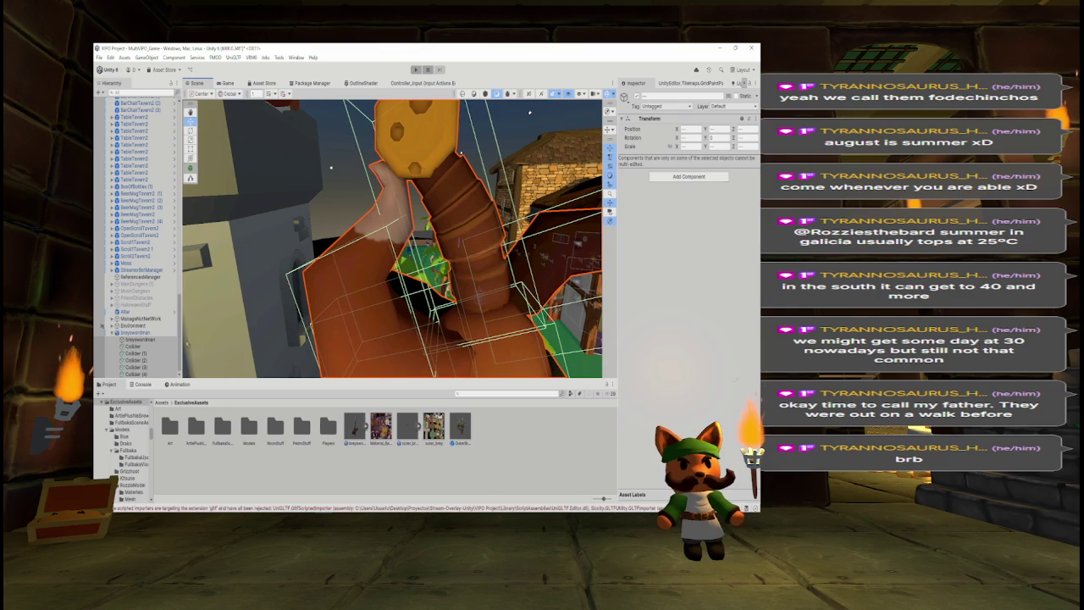
pyautogui.click(156, 374)
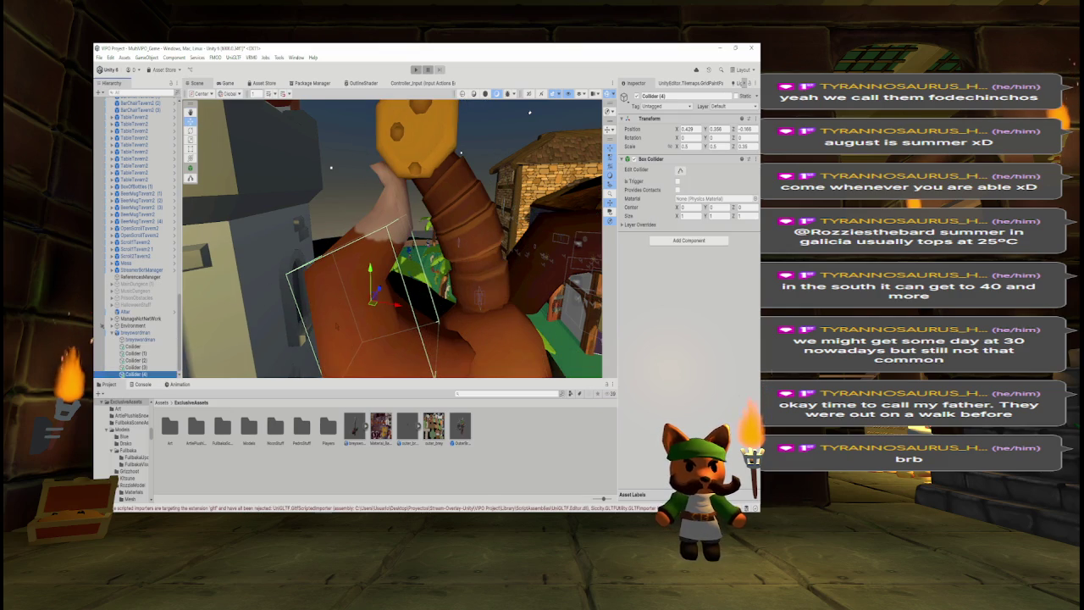
# Duplicate Collider (4) into Collider (5), move it up, and enter scale values 0.25 and 0.4.
pyautogui.hotkey('ctrl', 'd')
pyautogui.moveTo(370, 284)
pyautogui.mouseDown()
pyautogui.moveTo(370, 189)
pyautogui.moveTo(370, 218)
pyautogui.mouseUp()
pyautogui.write('0.25')
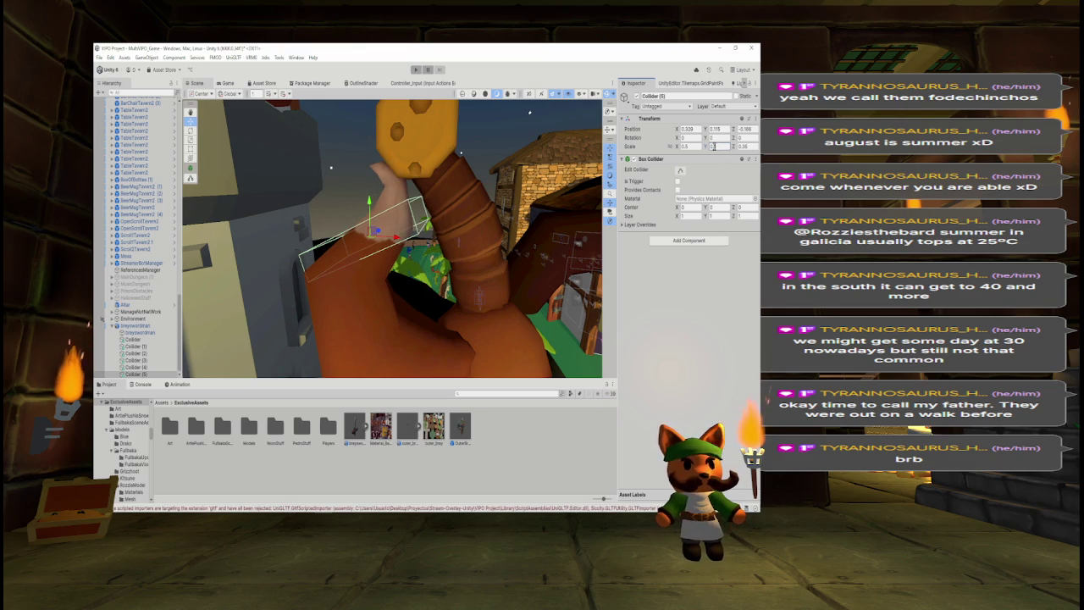
pyautogui.write('0.4')
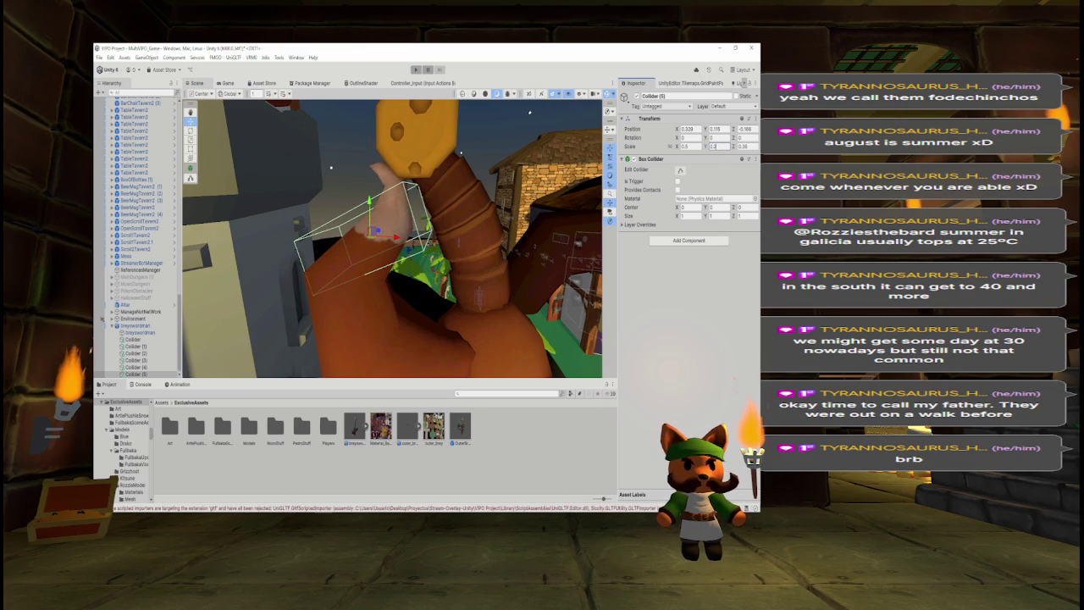
# Frame all the colliders to compare their fit, then select Collider (5).
pyautogui.keyDown('shift'); pyautogui.click(133, 338); pyautogui.keyUp('shift')
pyautogui.press('f')
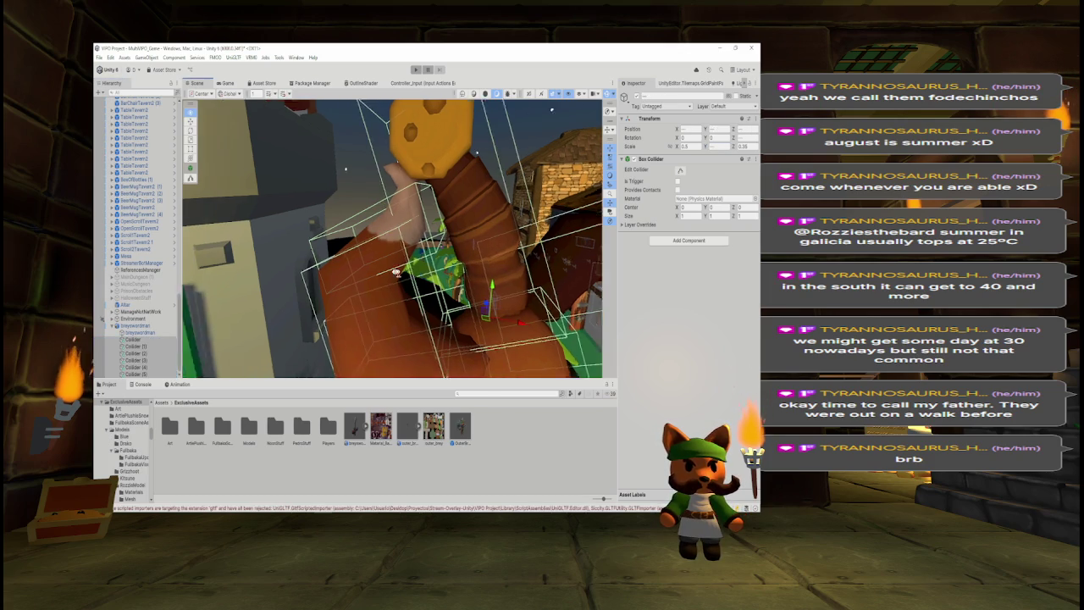
pyautogui.moveTo(327, 279); pyautogui.dragTo(432, 277)
pyautogui.click(157, 368)
pyautogui.press('Down')
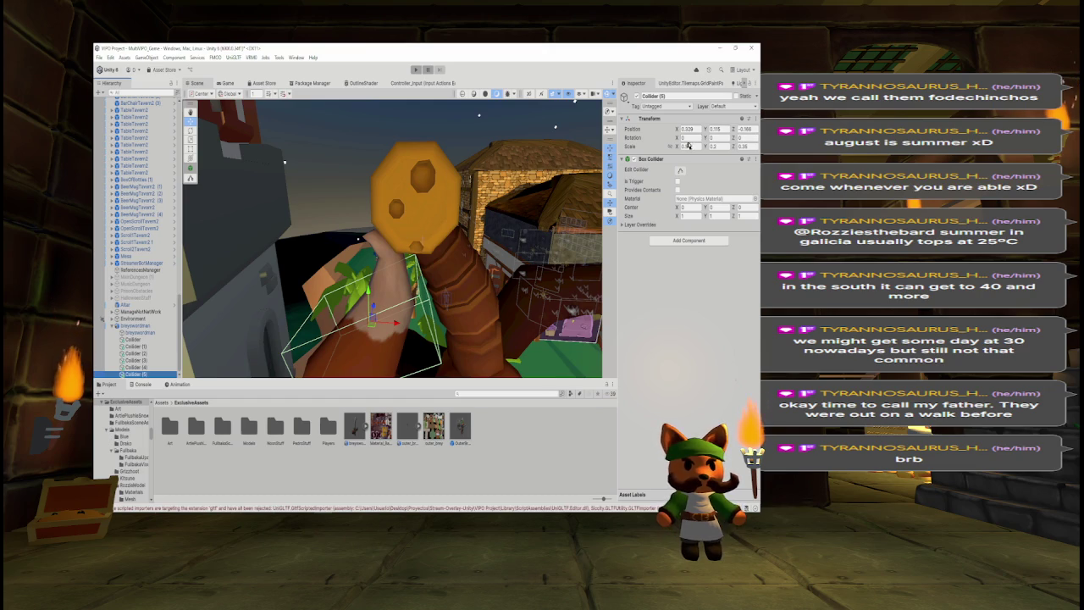
# Tilt Collider (5) about 11 degrees around Z to follow the hand.
pyautogui.press('e')
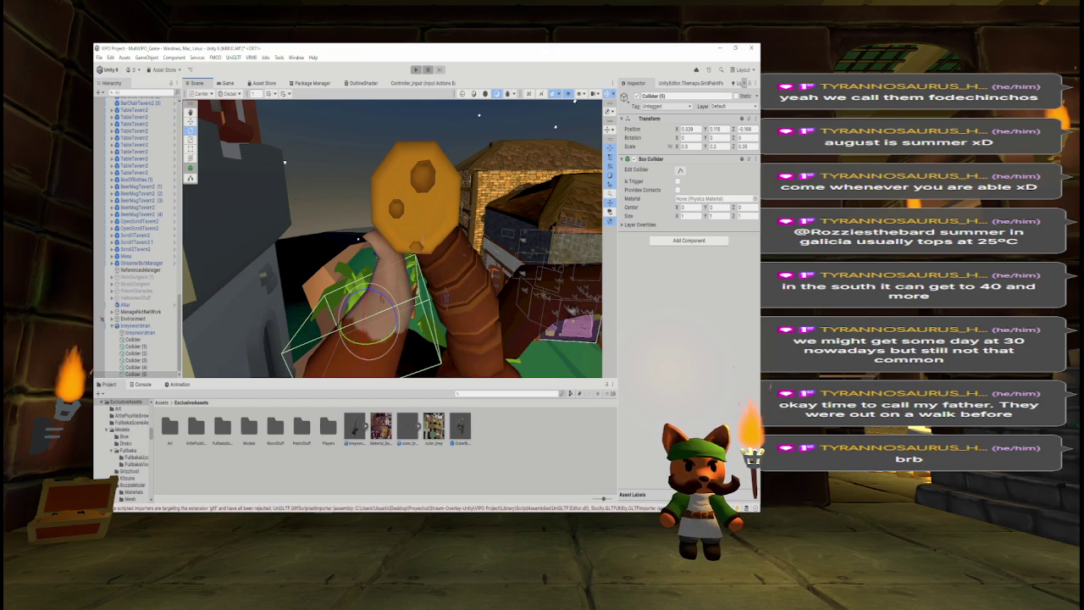
pyautogui.moveTo(395, 315)
pyautogui.mouseDown()
pyautogui.moveTo(390, 332)
pyautogui.moveTo(349, 333)
pyautogui.mouseUp()
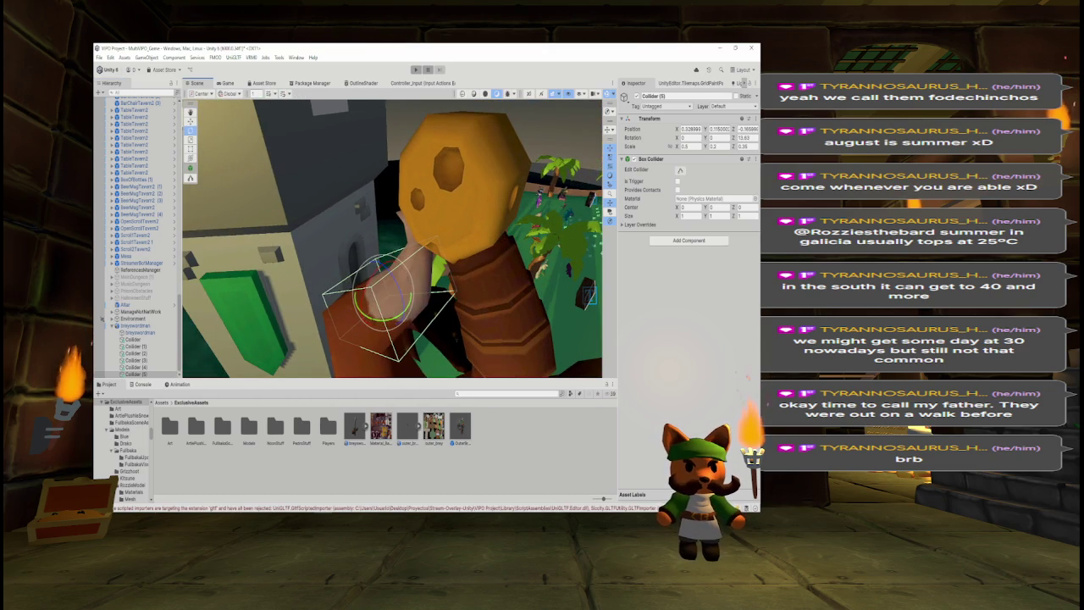
pyautogui.moveTo(398, 315); pyautogui.dragTo(383, 258)
pyautogui.keyDown('shift'); pyautogui.click(133, 338); pyautogui.keyUp('shift')
pyautogui.moveTo(333, 288)
pyautogui.mouseDown()
pyautogui.moveTo(402, 170)
pyautogui.moveTo(316, 148)
pyautogui.moveTo(514, 162)
pyautogui.moveTo(580, 111)
pyautogui.moveTo(471, 118)
pyautogui.mouseUp()
pyautogui.click(159, 339)
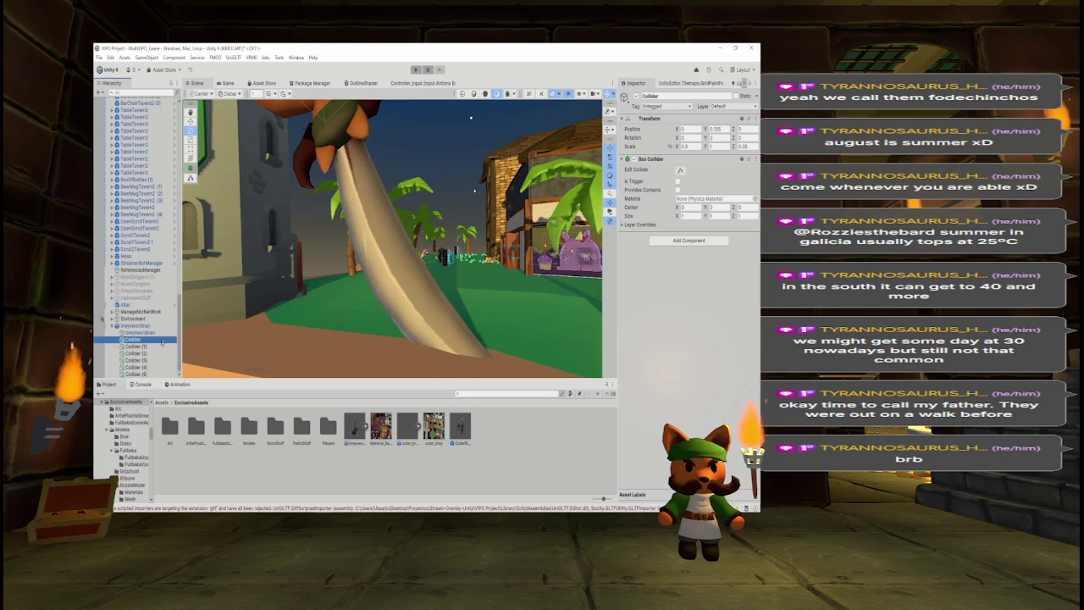
# Duplicate Collider (1) into Collider (6), move it further along the blade, tilted about 10 degrees.
pyautogui.click(162, 346)
pyautogui.hotkey('ctrl', 'd')
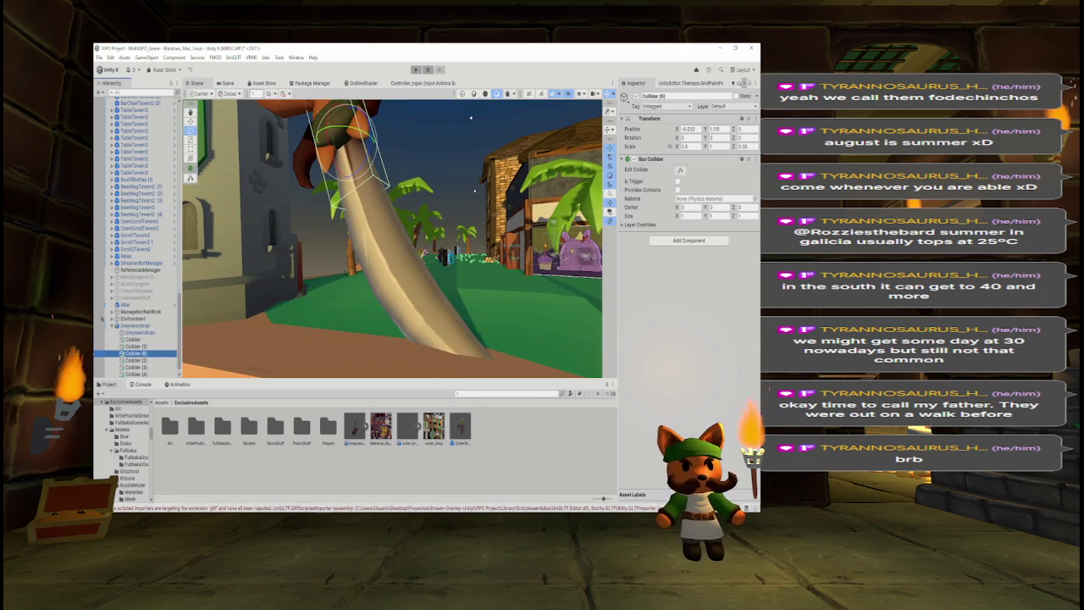
pyautogui.click(190, 122)
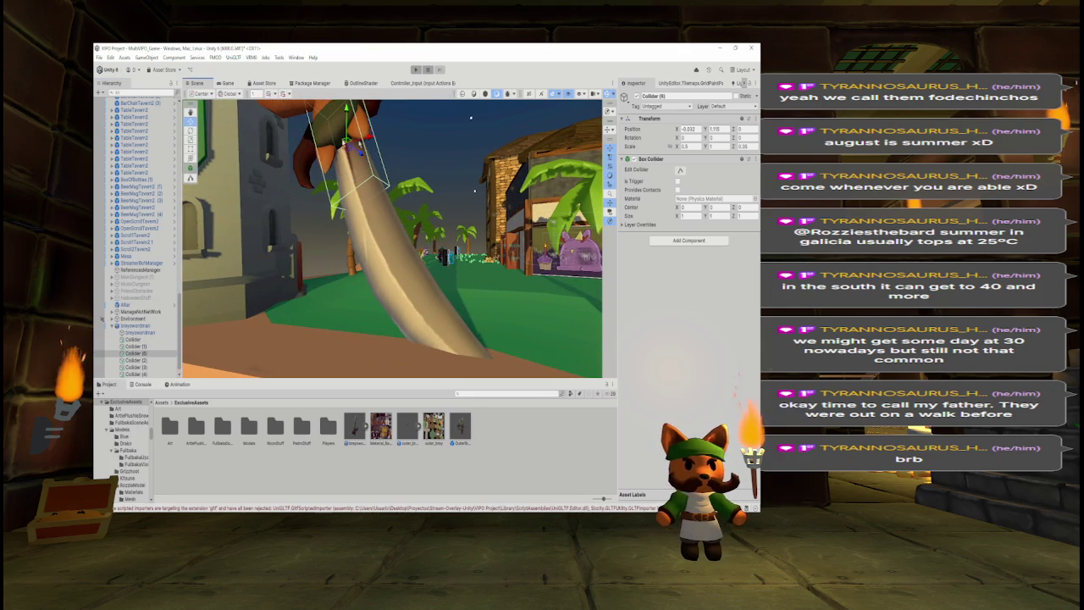
pyautogui.moveTo(347, 119)
pyautogui.mouseDown()
pyautogui.moveTo(349, 216)
pyautogui.moveTo(377, 216)
pyautogui.mouseUp()
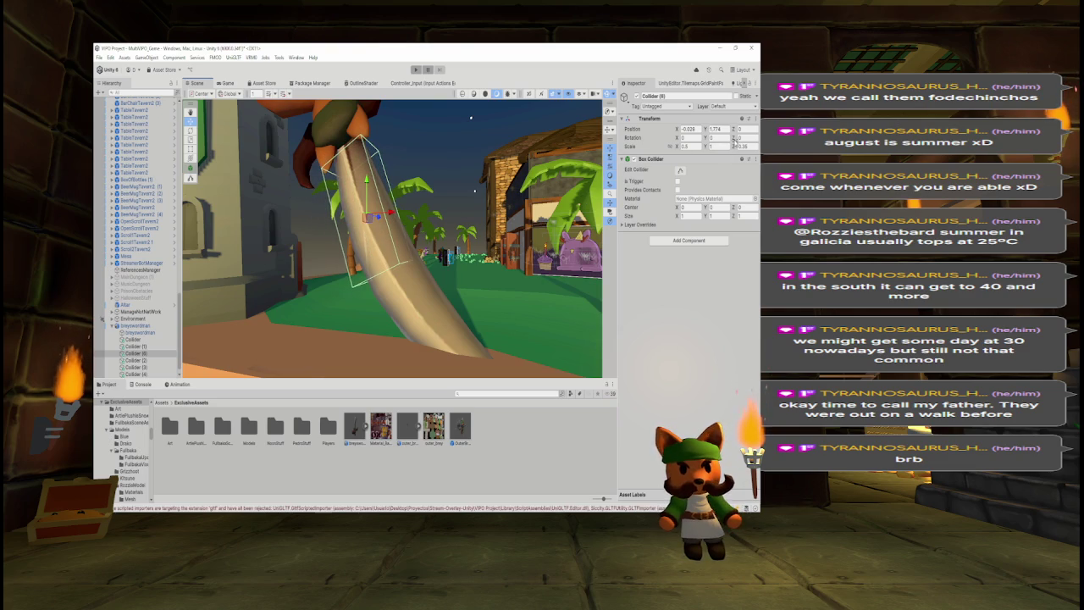
pyautogui.moveTo(734, 137); pyautogui.dragTo(744, 140)
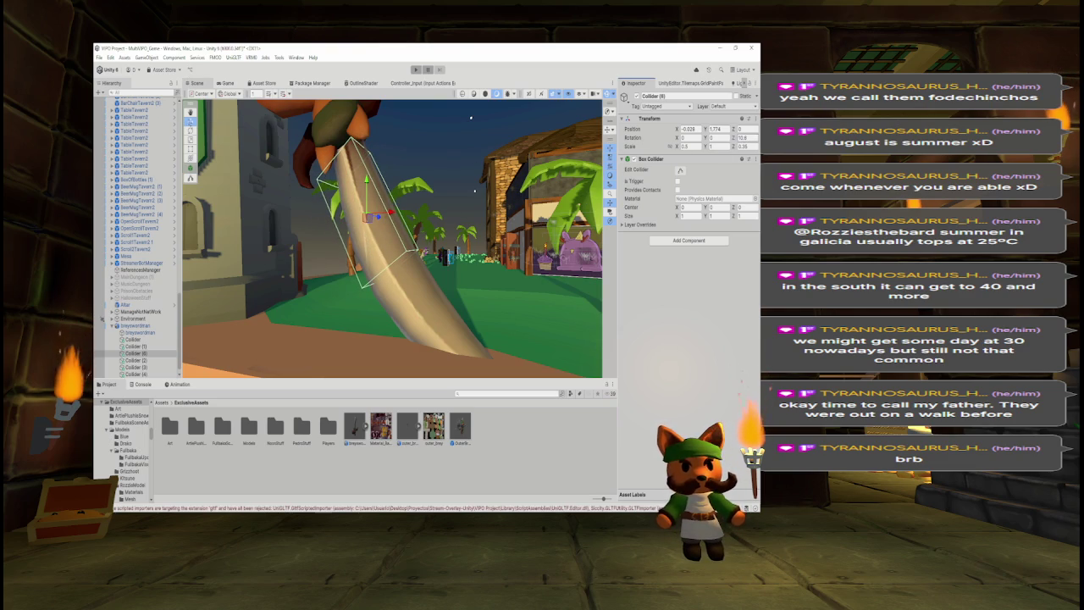
pyautogui.moveTo(389, 214)
pyautogui.mouseDown()
pyautogui.moveTo(402, 210)
pyautogui.moveTo(379, 231)
pyautogui.mouseUp()
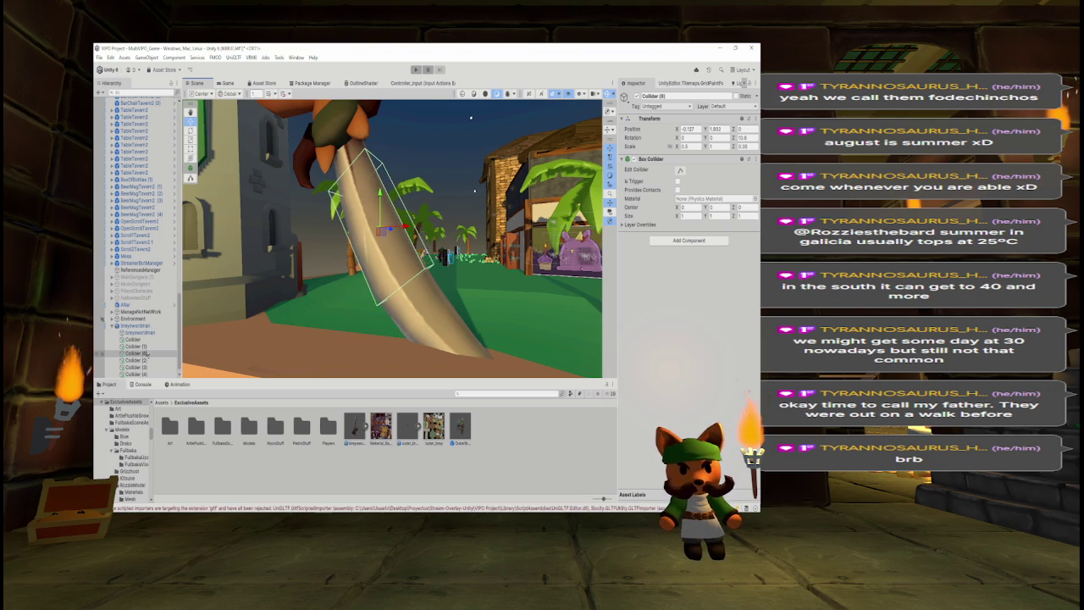
# Select the full range of colliders and orbit to review them on the sword.
pyautogui.click(133, 339)
pyautogui.keyDown('shift'); pyautogui.click(135, 374); pyautogui.keyUp('shift')
pyautogui.moveTo(471, 119); pyautogui.dragTo(267, 195)
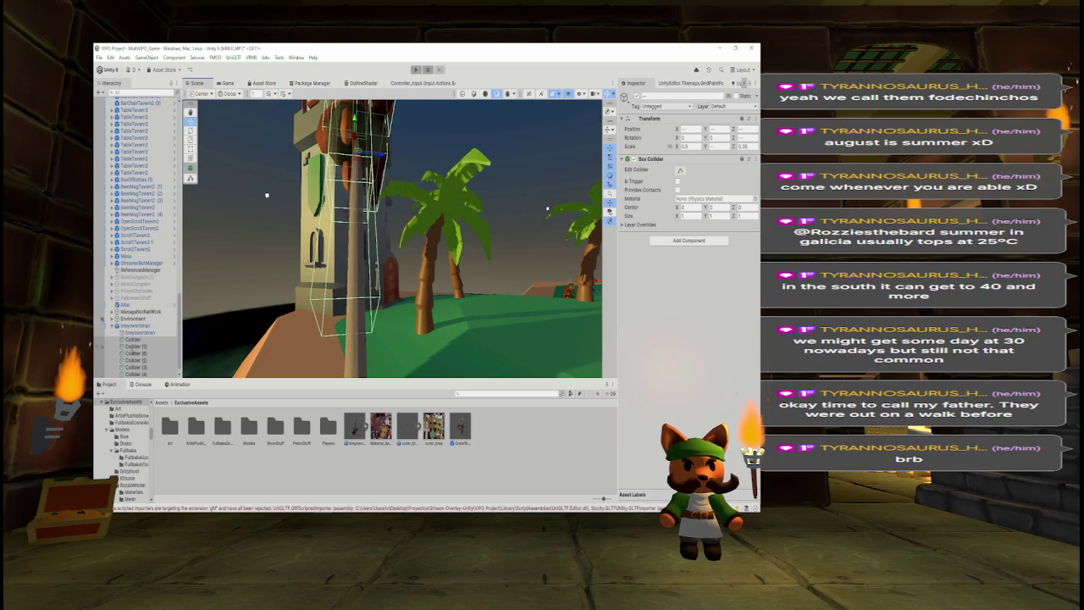
# Set Collider (1) and Collider (6) to Scale X 0.5 and Scale Z 0.1.
pyautogui.click(133, 353)
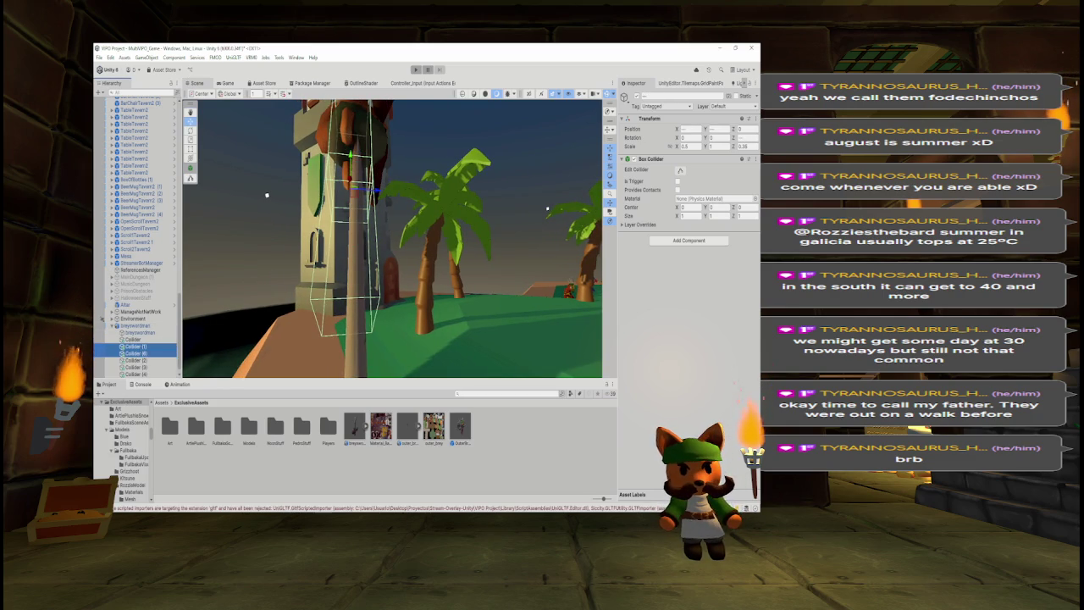
pyautogui.press('w')
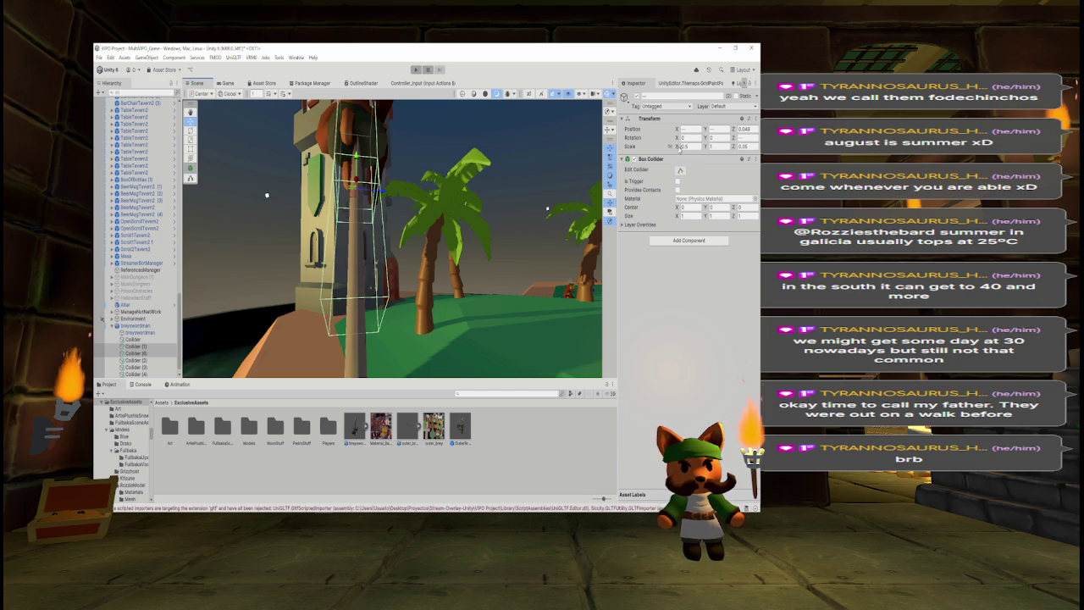
pyautogui.write('0.3')
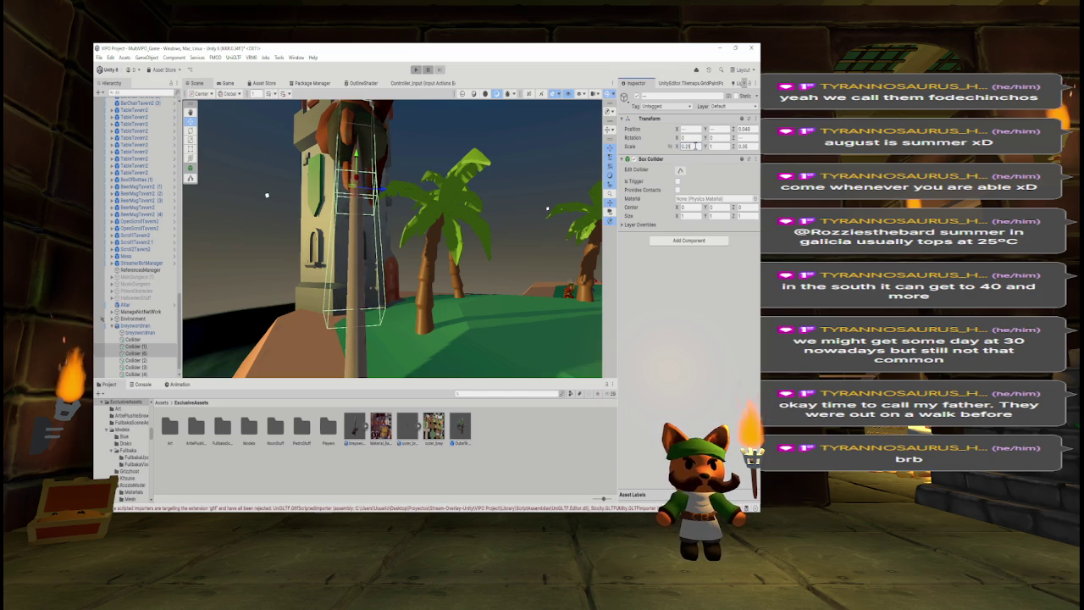
pyautogui.write('0.5')
pyautogui.click(747, 146)
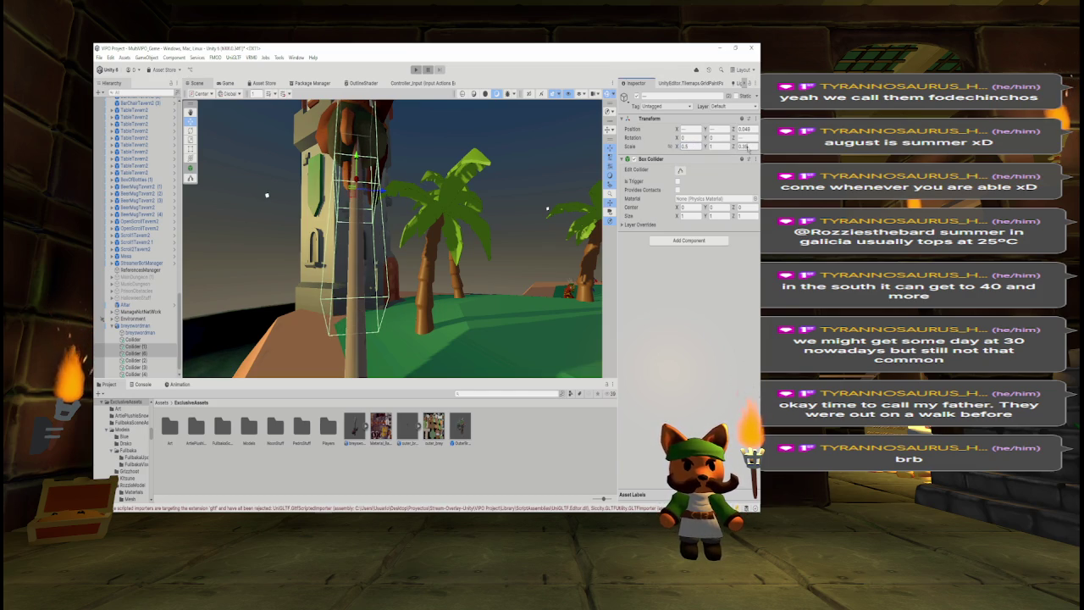
pyautogui.write('0')
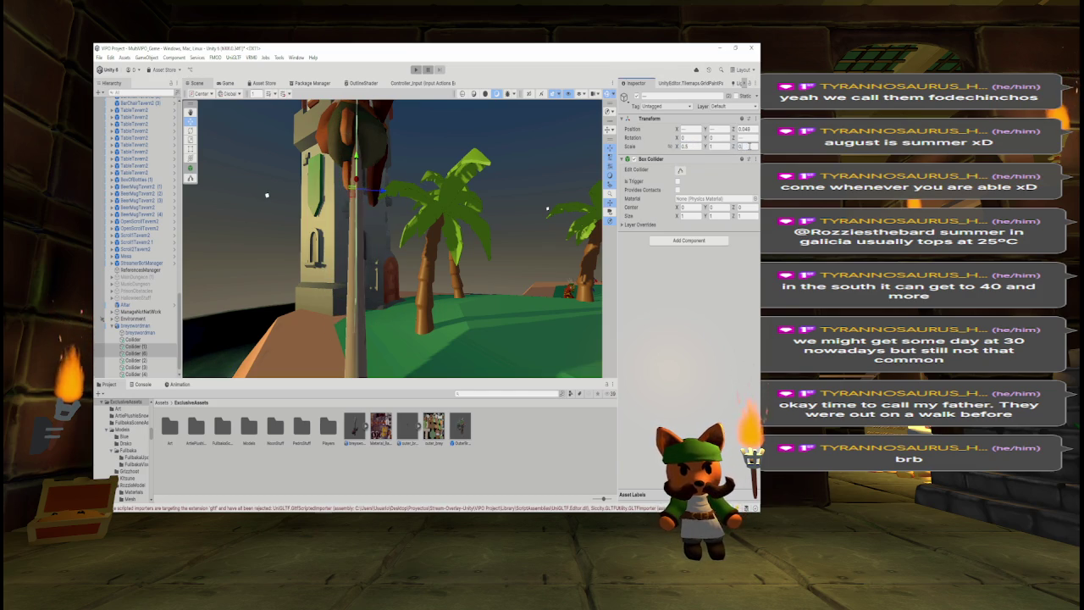
pyautogui.write('.1')
pyautogui.moveTo(486, 178)
pyautogui.mouseDown()
pyautogui.moveTo(461, 190)
pyautogui.moveTo(497, 256)
pyautogui.moveTo(304, 196)
pyautogui.moveTo(292, 156)
pyautogui.moveTo(321, 170)
pyautogui.mouseUp()
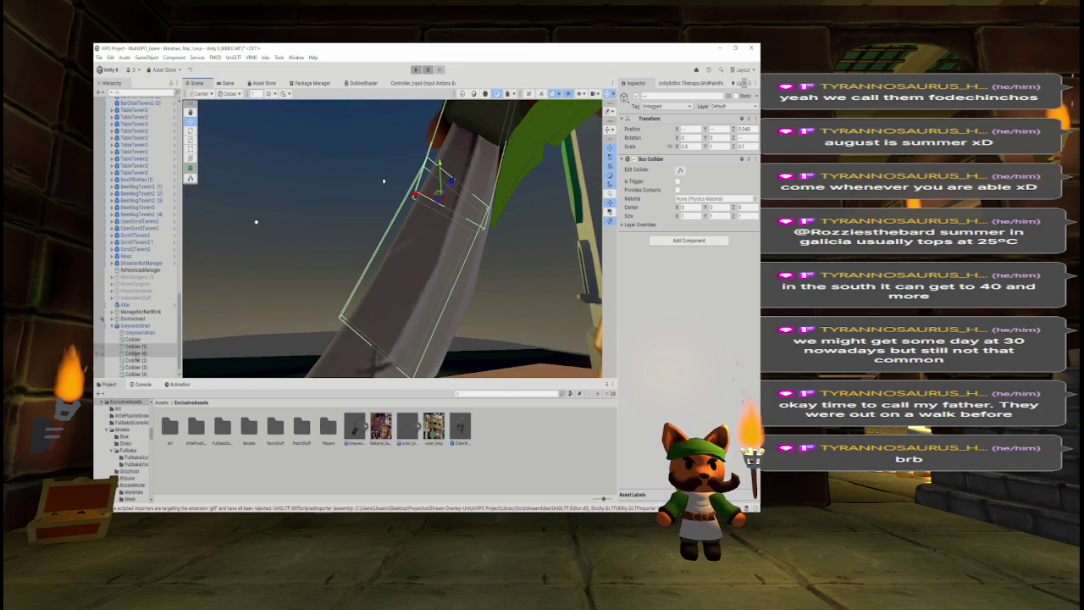
# Widen Collider (6) to Scale X 0.6 and shift it sideways onto the blade.
pyautogui.click(136, 353)
pyautogui.moveTo(396, 257); pyautogui.dragTo(429, 246)
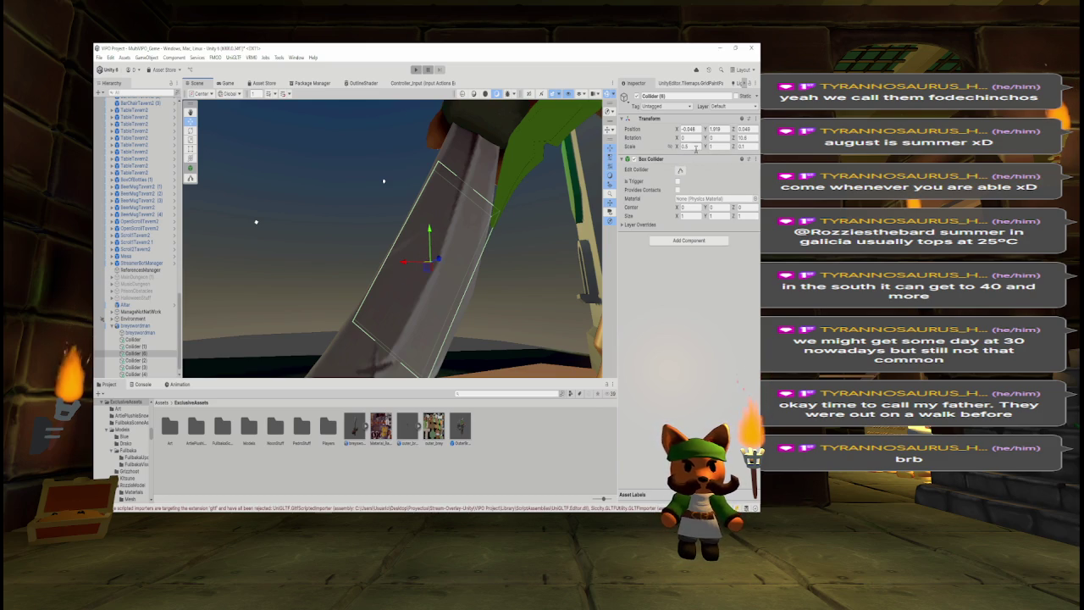
pyautogui.write('0.6')
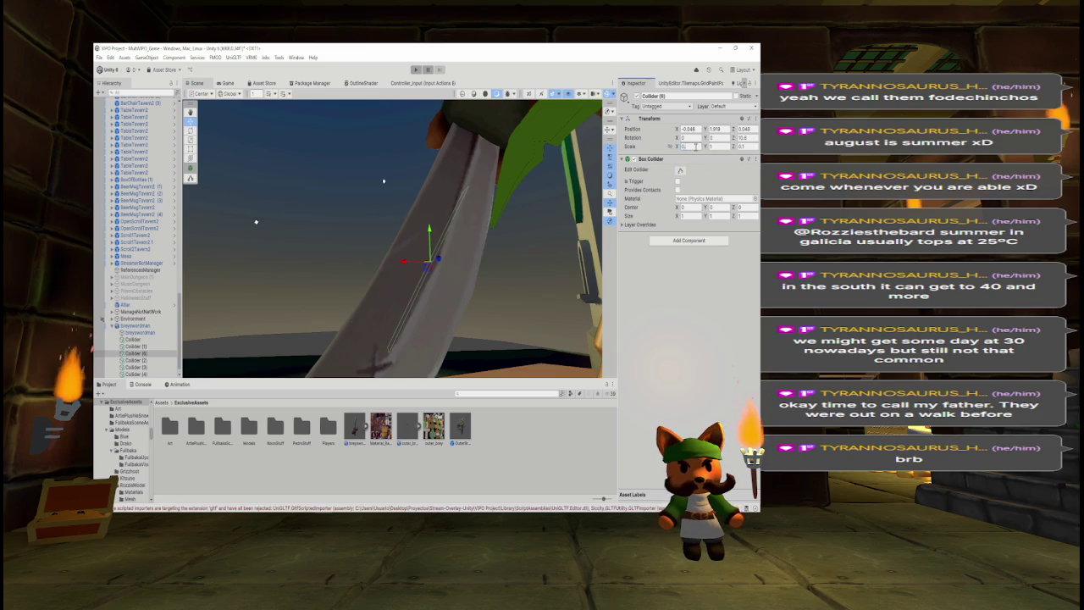
pyautogui.moveTo(404, 262)
pyautogui.mouseDown()
pyautogui.moveTo(428, 239)
pyautogui.moveTo(429, 254)
pyautogui.mouseUp()
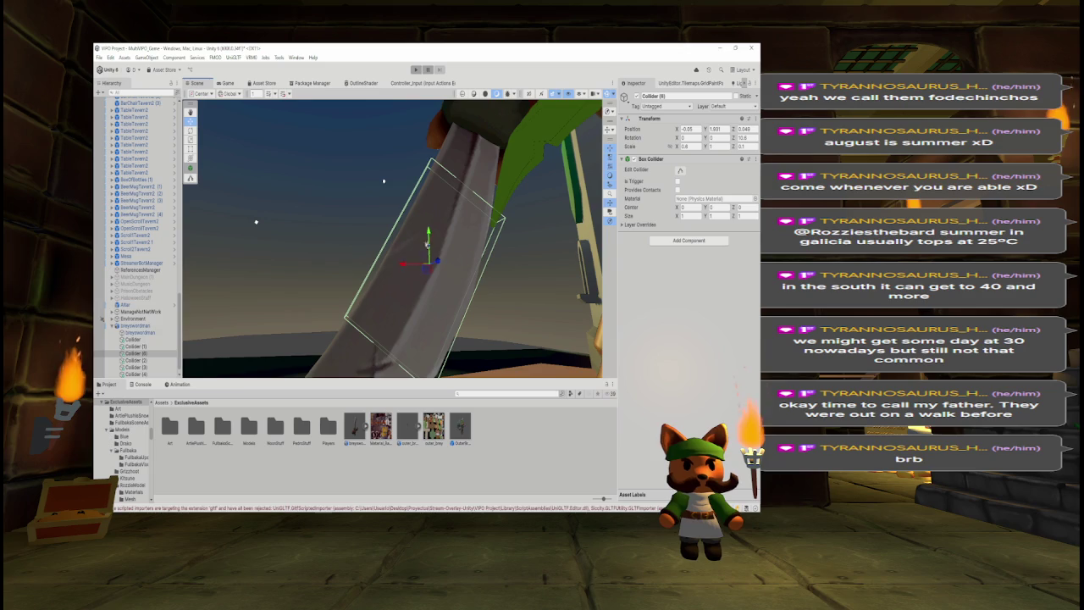
# Duplicate into Collider (7) and move it up the blade to about X -0.241, Y 2.534.
pyautogui.keyDown('ctrl'); pyautogui.click(135, 346); pyautogui.keyUp('ctrl')
pyautogui.press('f')
pyautogui.moveTo(444, 290)
pyautogui.mouseDown()
pyautogui.moveTo(418, 296)
pyautogui.moveTo(339, 237)
pyautogui.moveTo(244, 191)
pyautogui.mouseUp()
pyautogui.hotkey('ctrl', 'd')
pyautogui.moveTo(503, 201)
pyautogui.mouseDown()
pyautogui.moveTo(505, 263)
pyautogui.moveTo(460, 254)
pyautogui.moveTo(468, 267)
pyautogui.moveTo(455, 265)
pyautogui.moveTo(463, 262)
pyautogui.mouseUp()
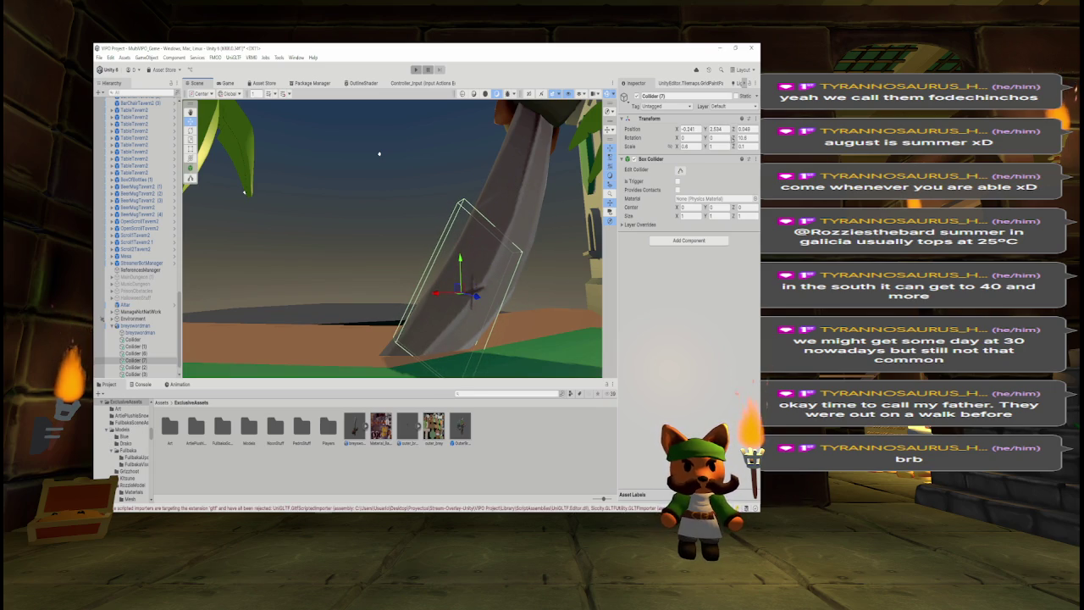
# Tilt Collider (7) to about 18.8° on Z and slide it up the blade to Y 2.89.
pyautogui.moveTo(735, 138); pyautogui.dragTo(736, 138)
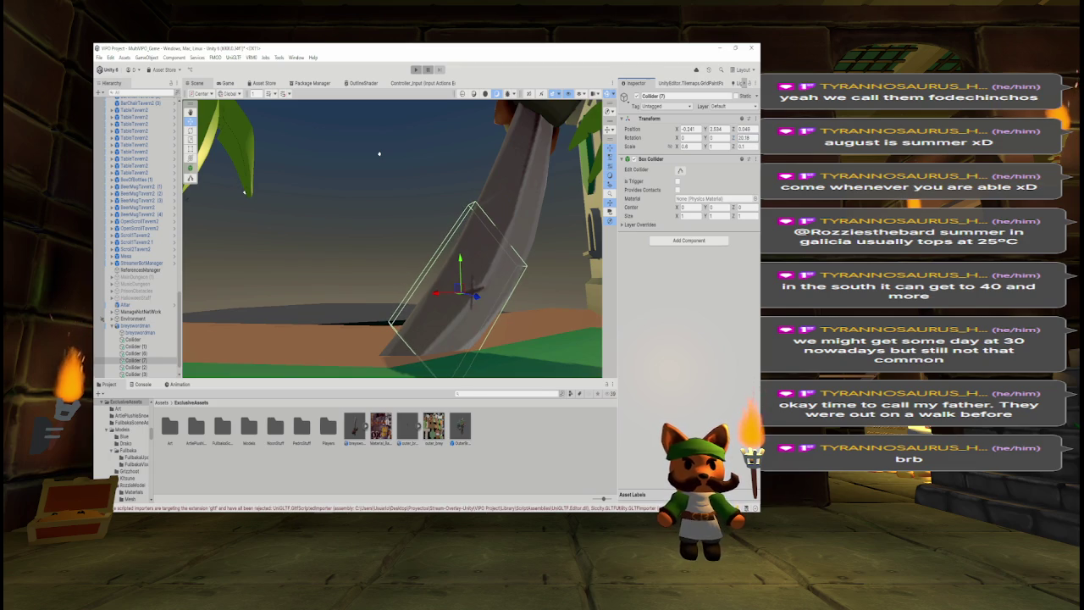
pyautogui.moveTo(456, 265); pyautogui.dragTo(460, 277)
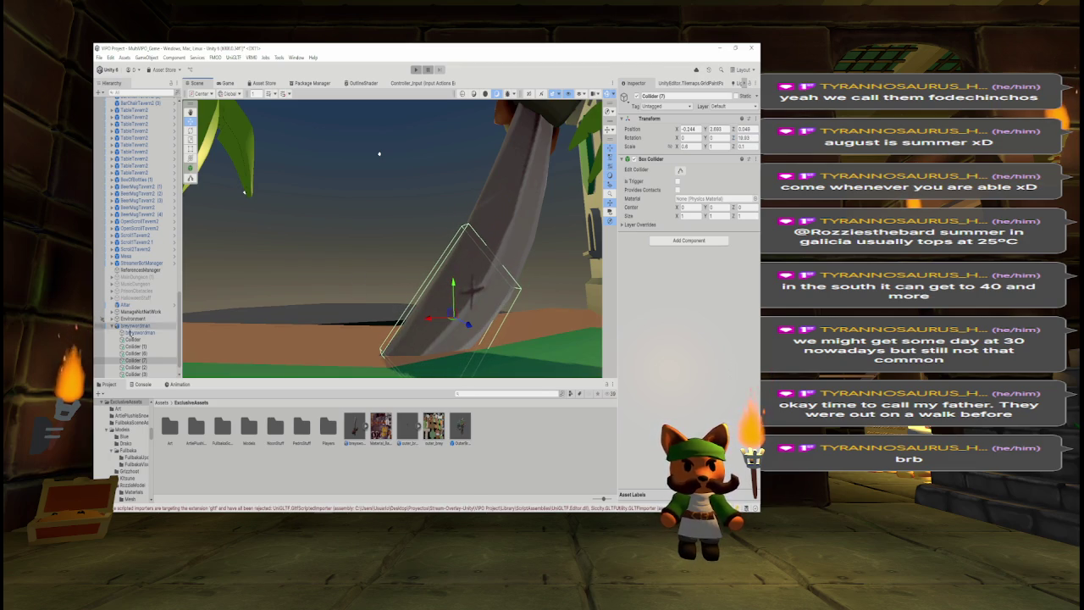
pyautogui.click(144, 340)
pyautogui.scroll(-1, 140, 355)
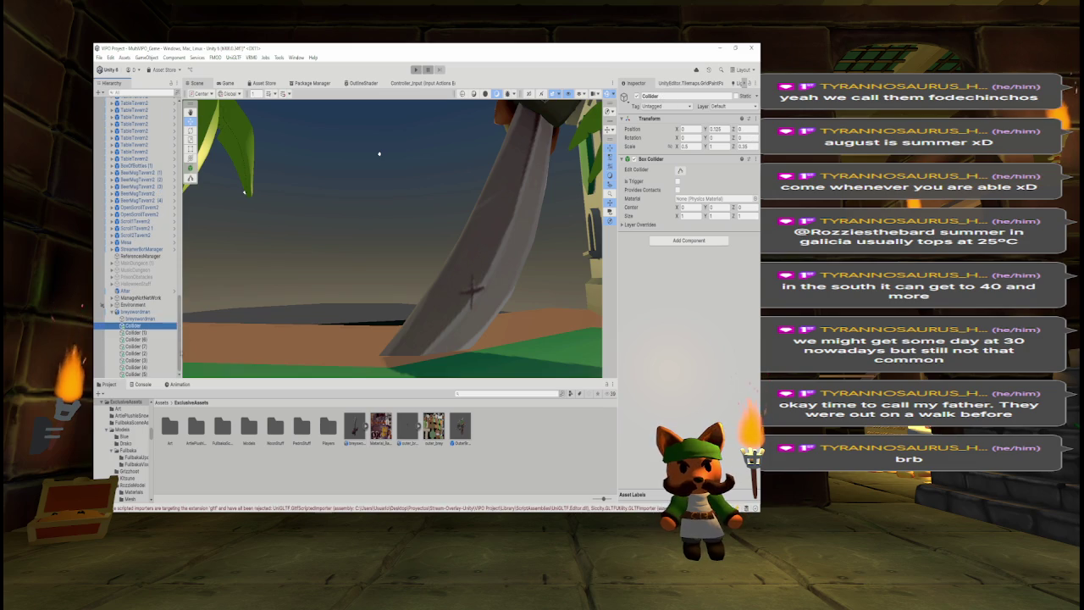
# Select the sword colliders, orbit around the green tower, and collapse the IslandNotNet and Environment groups.
pyautogui.keyDown('shift'); pyautogui.click(136, 373); pyautogui.keyUp('shift')
pyautogui.moveTo(353, 194)
pyautogui.mouseDown()
pyautogui.moveTo(522, 201)
pyautogui.moveTo(457, 213)
pyautogui.moveTo(387, 266)
pyautogui.moveTo(364, 264)
pyautogui.mouseUp()
pyautogui.click(424, 203)
pyautogui.moveTo(424, 203)
pyautogui.mouseDown()
pyautogui.moveTo(407, 237)
pyautogui.moveTo(375, 237)
pyautogui.moveTo(373, 169)
pyautogui.moveTo(358, 181)
pyautogui.moveTo(398, 182)
pyautogui.moveTo(430, 199)
pyautogui.moveTo(276, 279)
pyautogui.moveTo(184, 261)
pyautogui.moveTo(213, 232)
pyautogui.mouseUp()
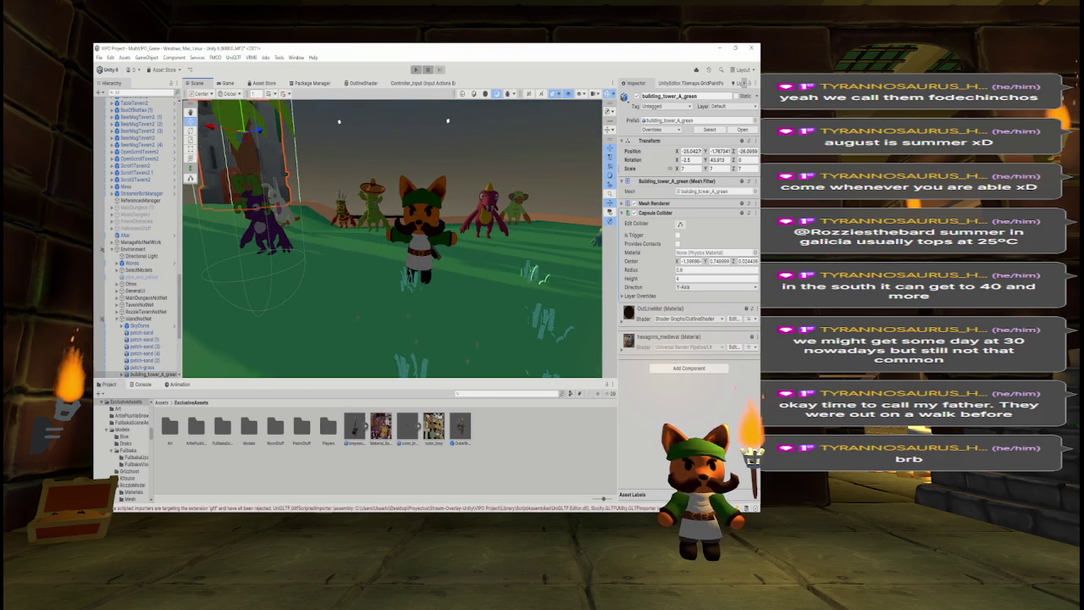
pyautogui.click(117, 319)
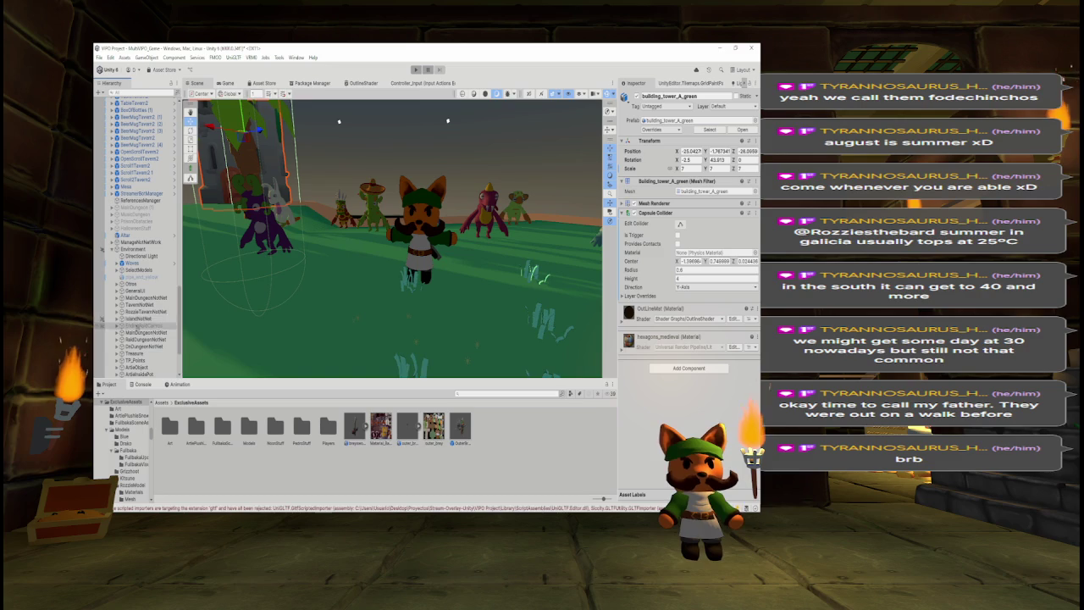
pyautogui.click(111, 249)
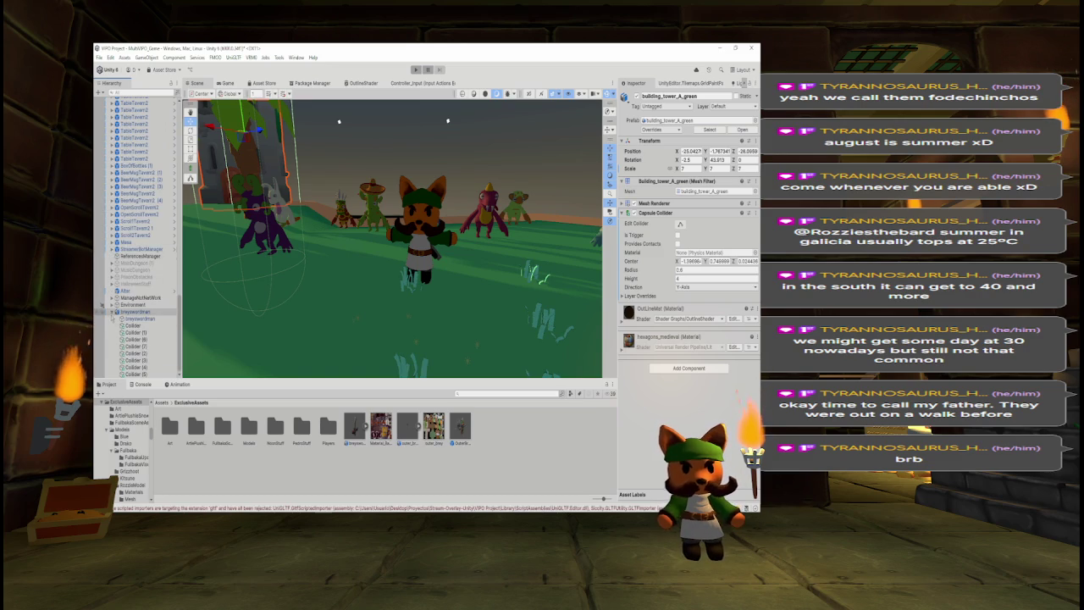
# Drag another breyswordman model into the scene near X -34.9, Y 3.57.
pyautogui.click(140, 374)
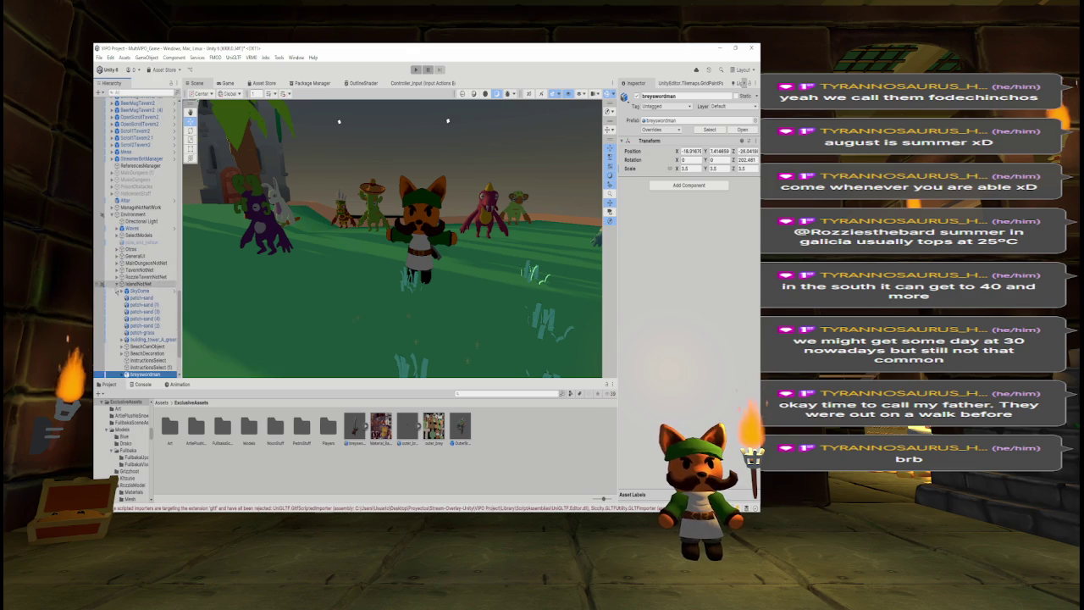
pyautogui.scroll(1, 119, 258)
pyautogui.scroll(5, 118, 255)
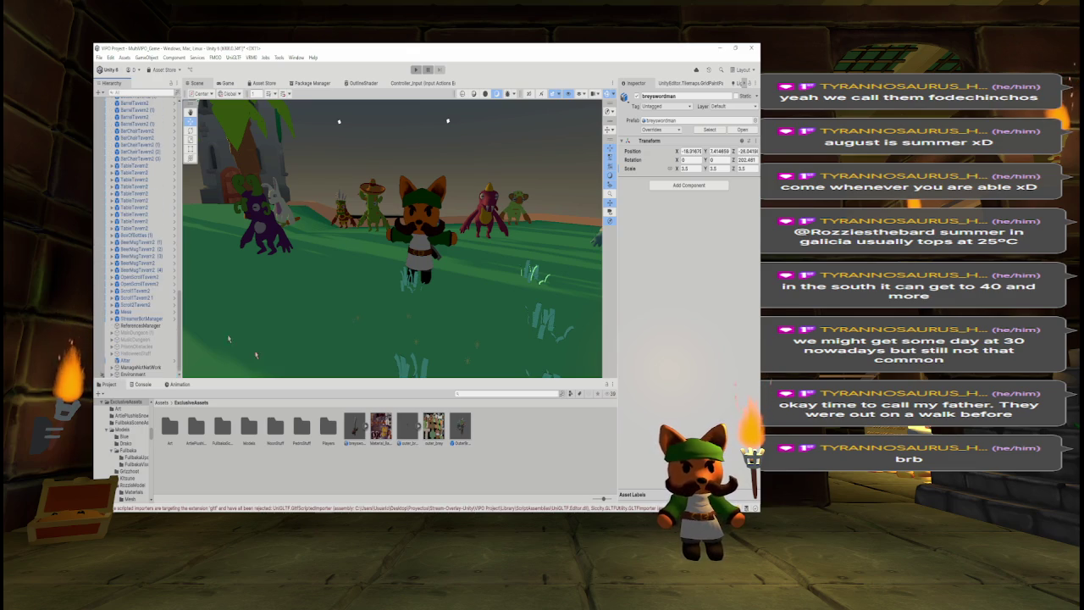
pyautogui.moveTo(354, 426); pyautogui.dragTo(370, 310)
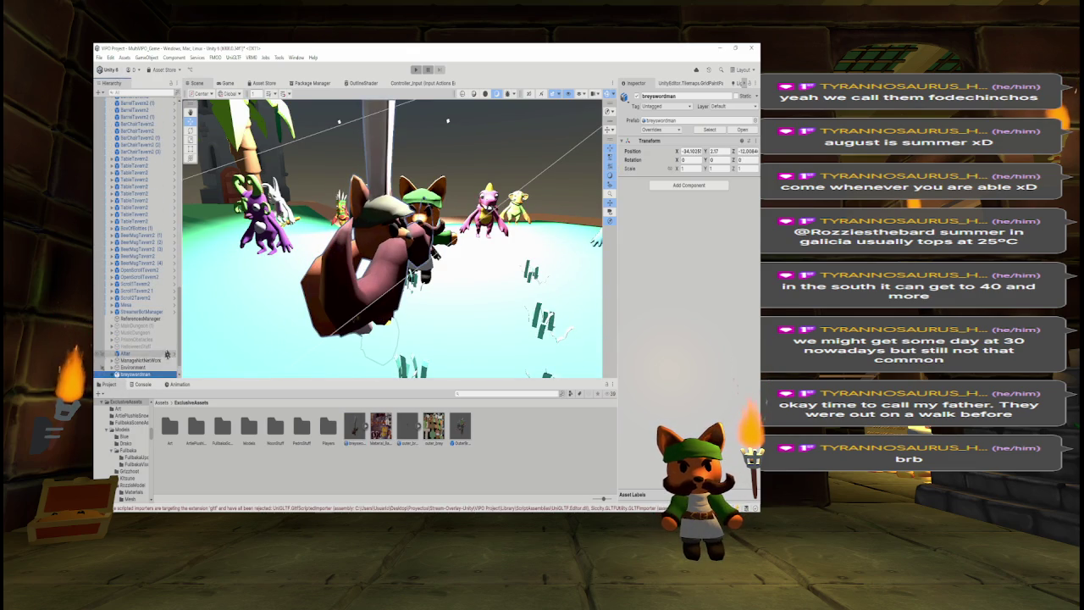
# Delete the new breyswordman's Camera and Light children and set its scale to 0.15.
pyautogui.click(111, 353)
pyautogui.keyDown('shift'); pyautogui.click(146, 374); pyautogui.keyUp('shift')
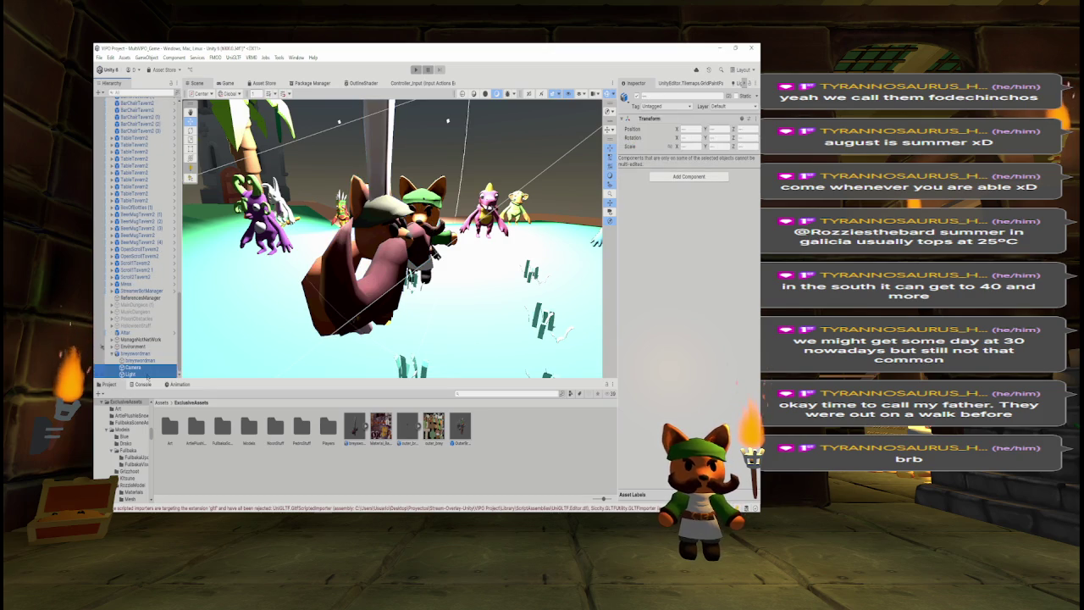
pyautogui.press('Delete')
pyautogui.write('0.15')
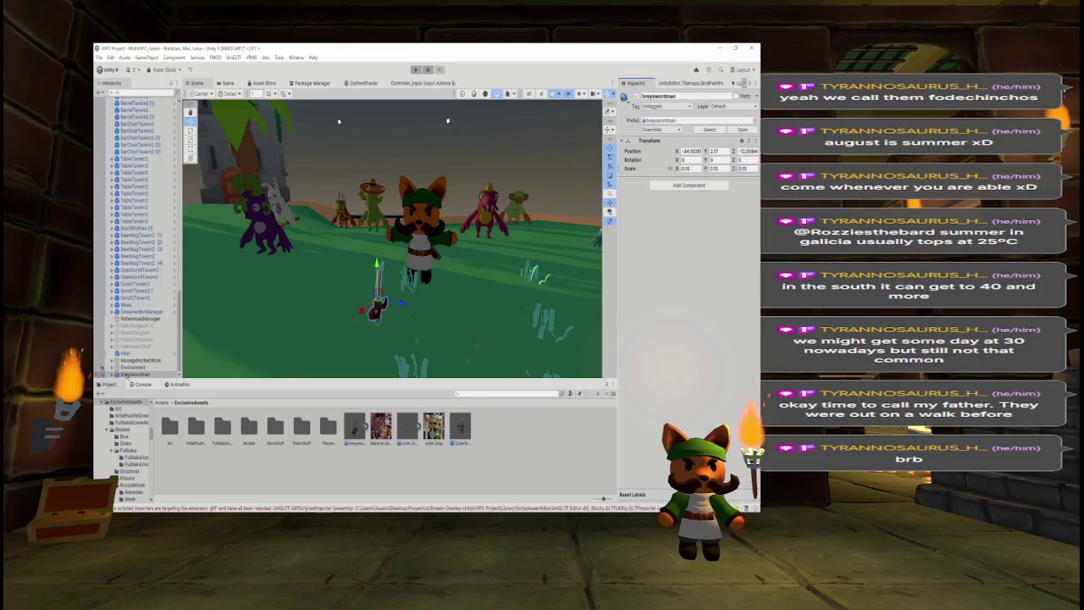
# Parent the new breyswordman under ChooseBrey in the Hierarchy.
pyautogui.click(421, 212)
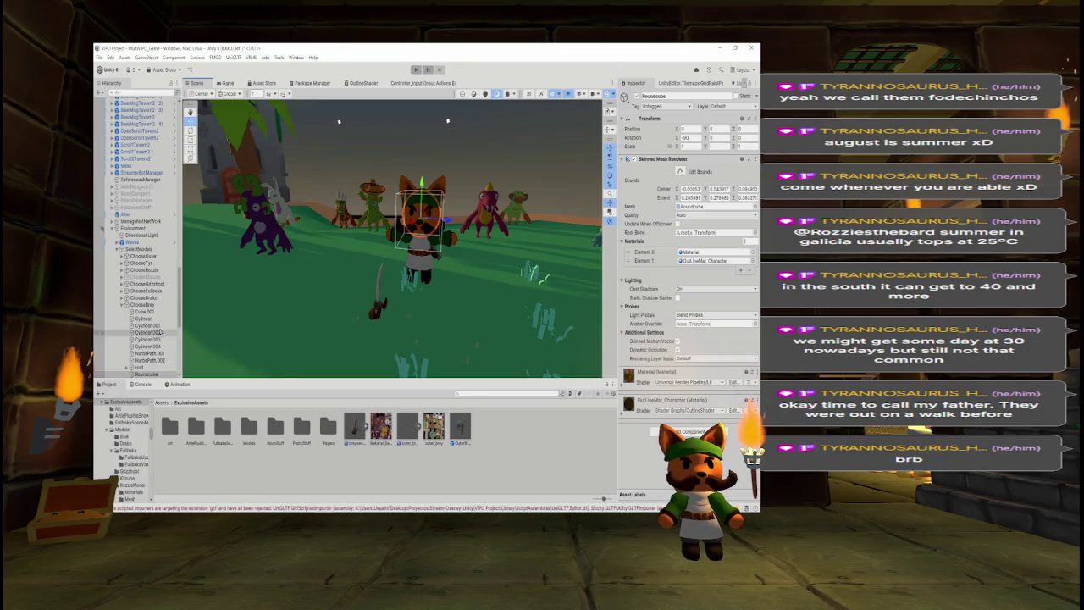
pyautogui.click(122, 305)
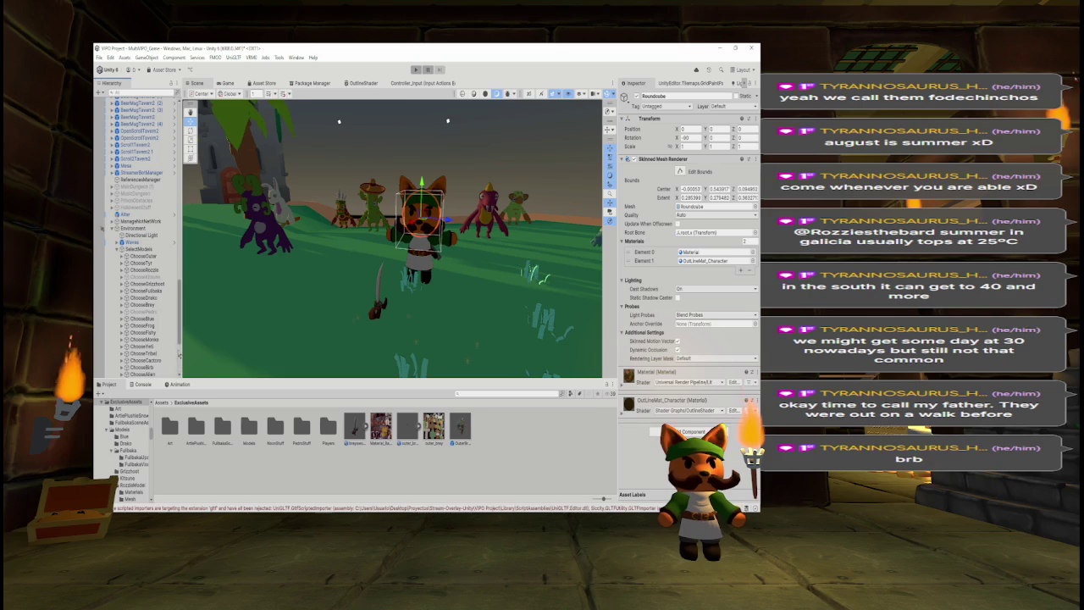
pyautogui.moveTo(180, 346); pyautogui.dragTo(180, 374)
pyautogui.click(150, 375)
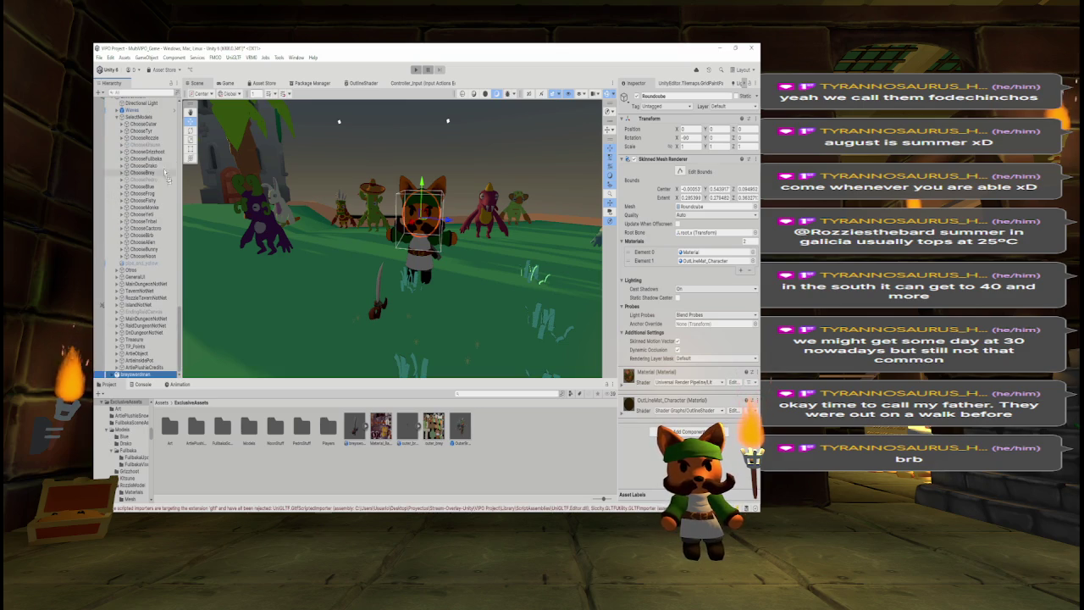
pyautogui.moveTo(154, 180); pyautogui.dragTo(151, 180)
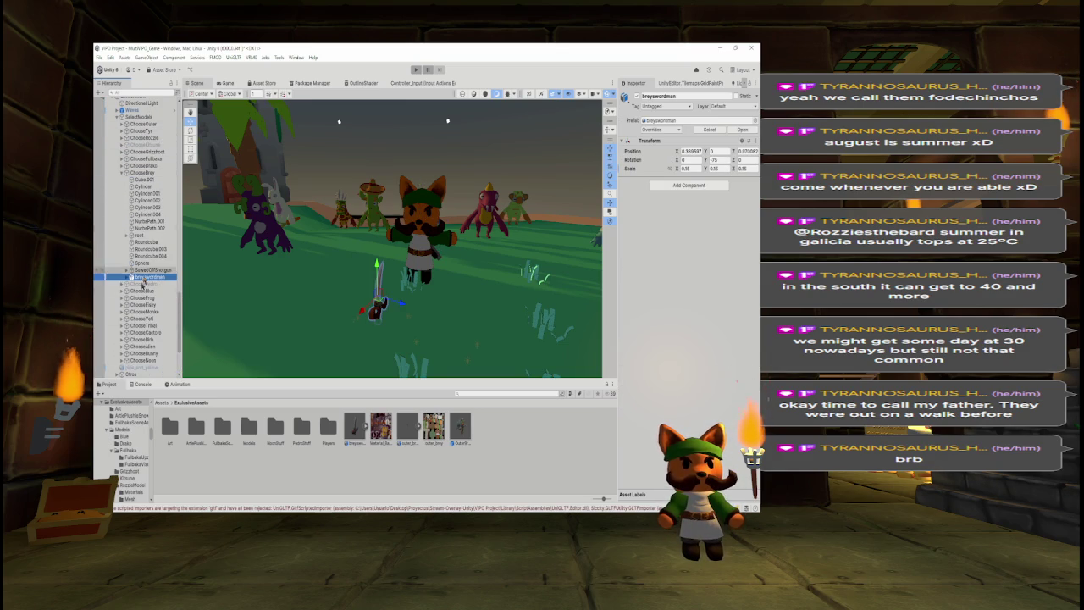
# Zero the sword's X and Z position and drag it toward the fox's hand.
pyautogui.click(688, 152)
pyautogui.write('0')
pyautogui.press('Tab')
pyautogui.press('Tab')
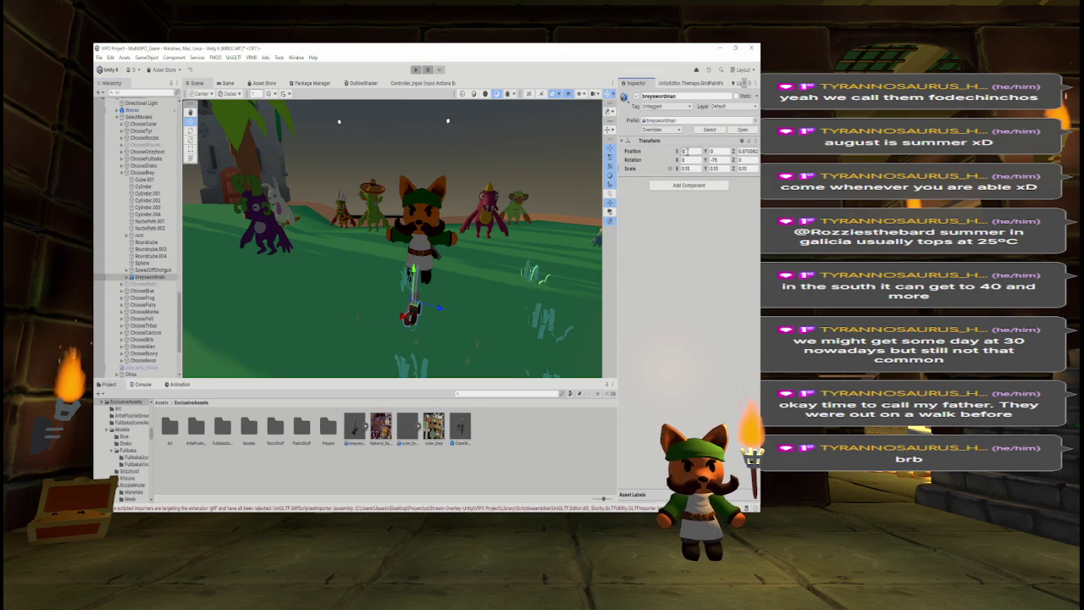
pyautogui.write('0')
pyautogui.moveTo(448, 267)
pyautogui.mouseDown()
pyautogui.moveTo(424, 264)
pyautogui.moveTo(455, 257)
pyautogui.moveTo(397, 297)
pyautogui.moveTo(412, 290)
pyautogui.moveTo(388, 266)
pyautogui.moveTo(388, 244)
pyautogui.mouseUp()
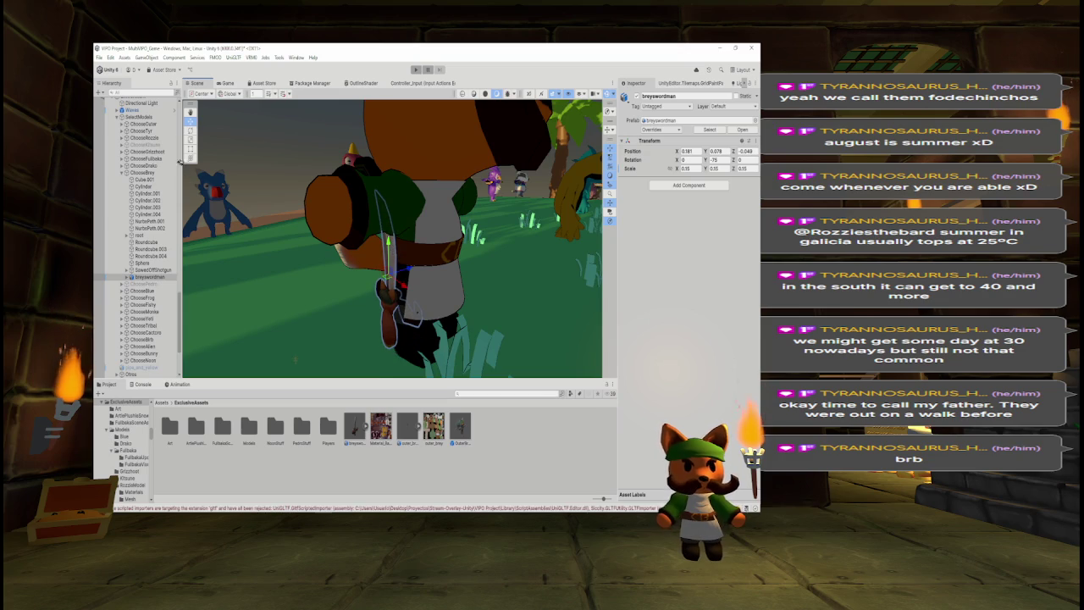
# Rotate the sword around Z and set its Z rotation to 80.
pyautogui.press('e')
pyautogui.moveTo(733, 160); pyautogui.dragTo(740, 160)
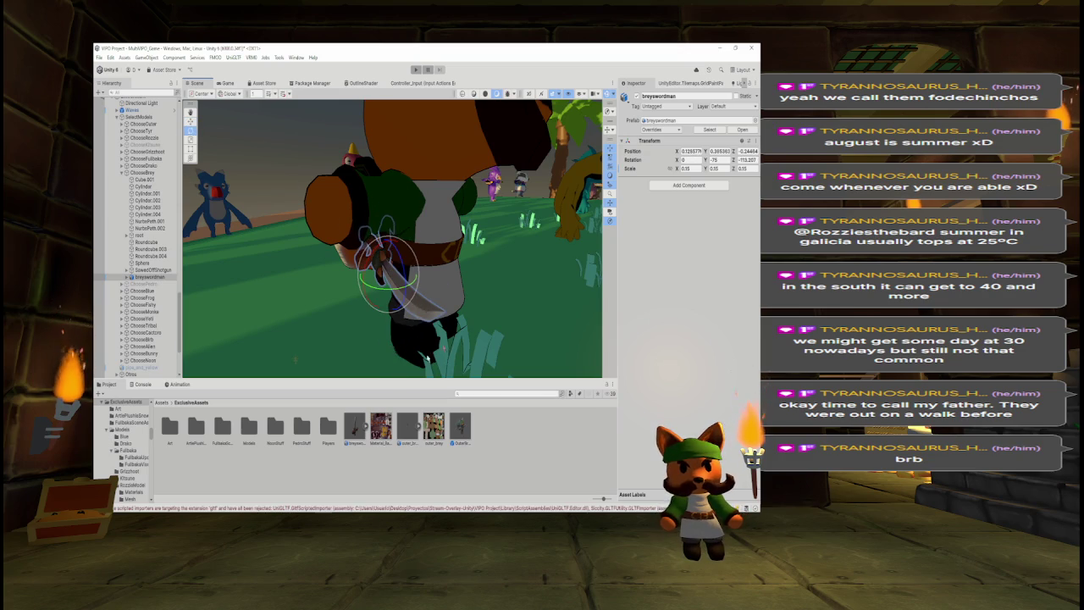
pyautogui.click(746, 160)
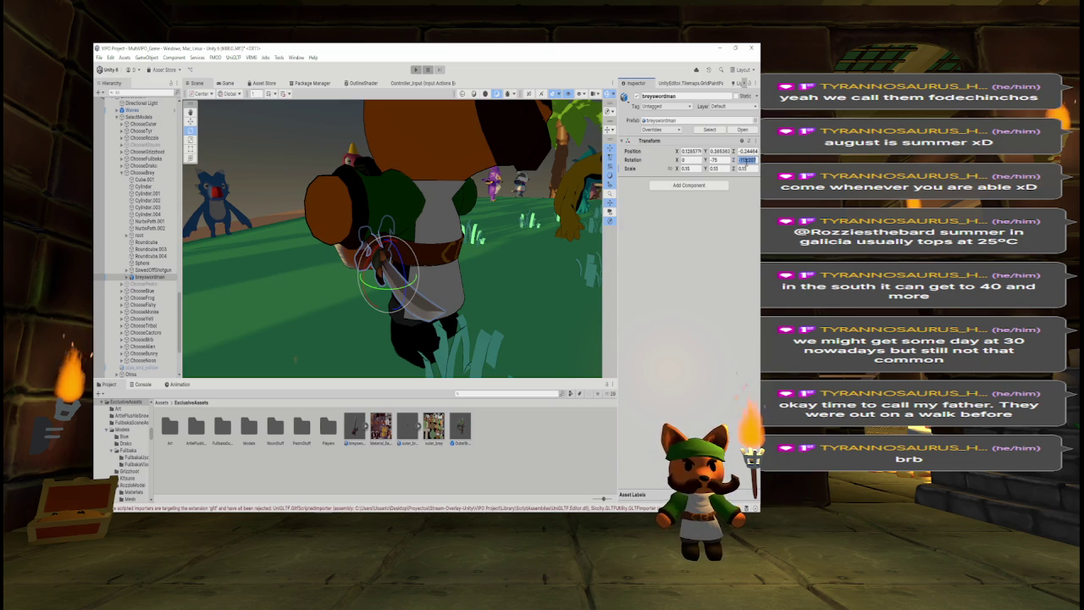
pyautogui.write('80')
pyautogui.press('Return')
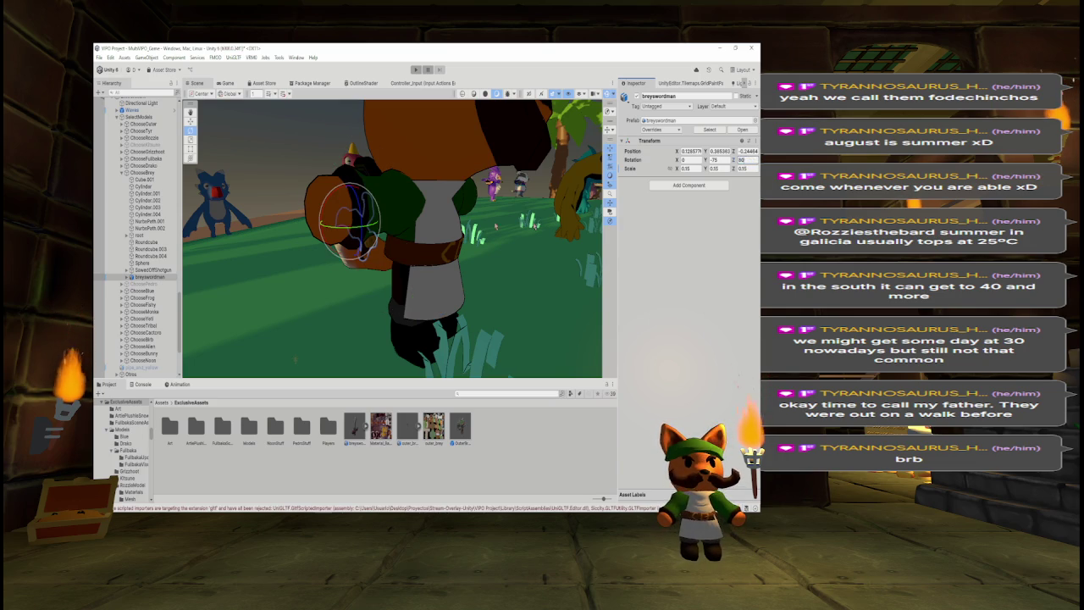
# Lower the sword into the hand, undoing a stray Y tilt.
pyautogui.click(192, 122)
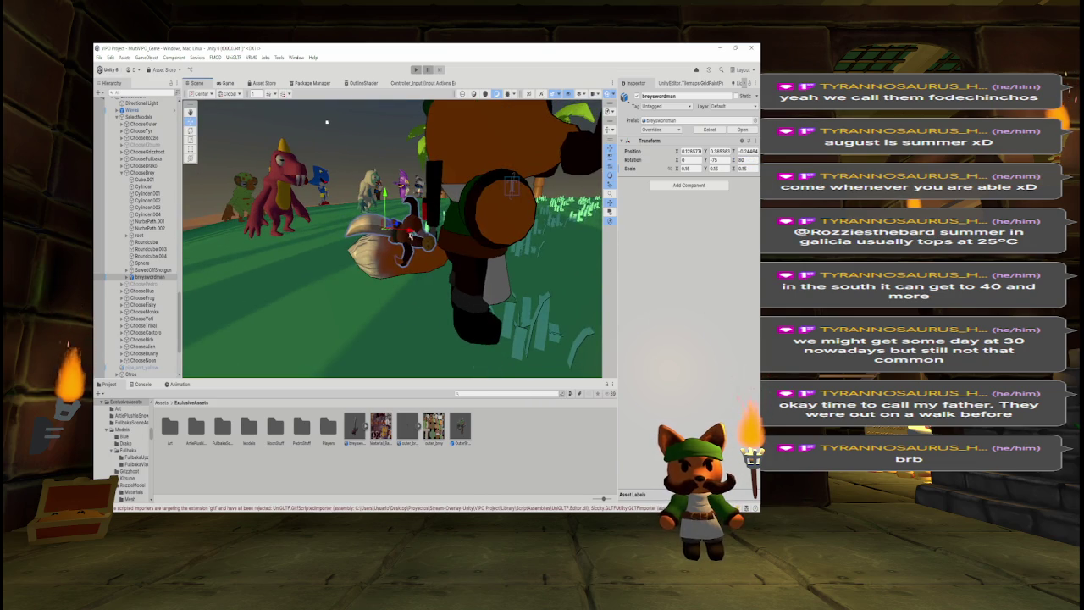
pyautogui.moveTo(436, 240)
pyautogui.mouseDown()
pyautogui.moveTo(462, 288)
pyautogui.moveTo(454, 269)
pyautogui.moveTo(462, 275)
pyautogui.mouseUp()
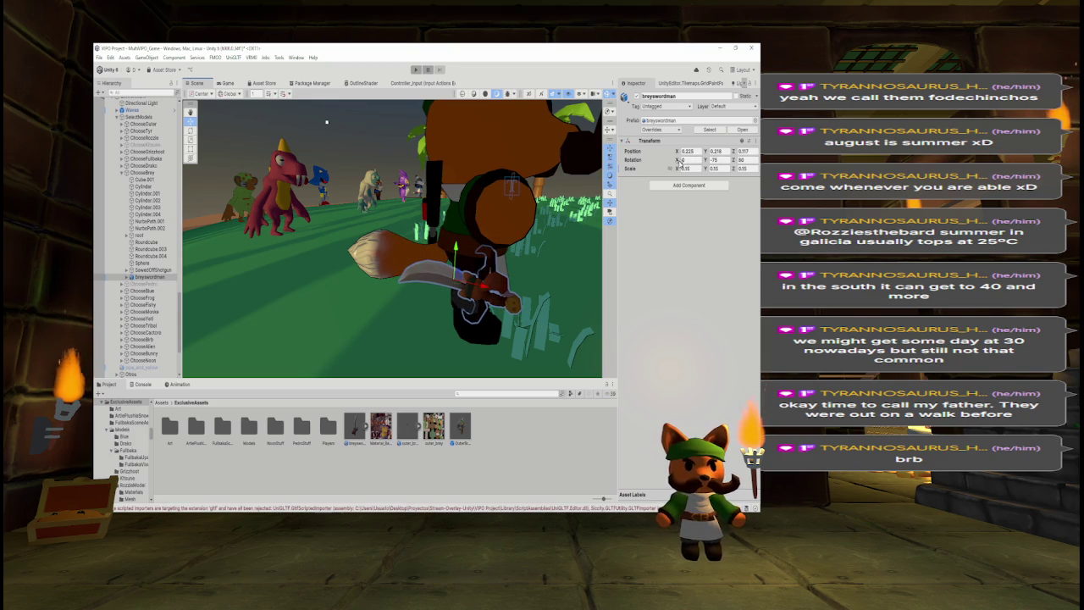
pyautogui.moveTo(708, 161); pyautogui.dragTo(696, 166)
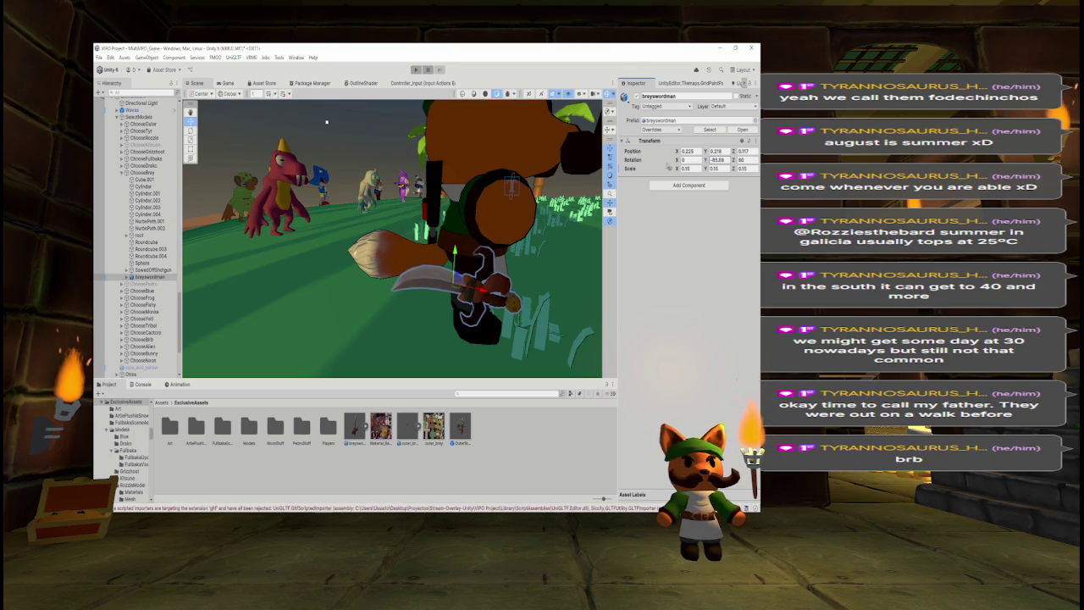
pyautogui.hotkey('ctrl', 'z')
# Turn the sword around Y, then set its Y rotation to 90 and Z rotation to 0.
pyautogui.click(190, 129)
pyautogui.moveTo(473, 298); pyautogui.dragTo(542, 279)
pyautogui.moveTo(655, 247); pyautogui.dragTo(641, 253)
pyautogui.click(719, 160)
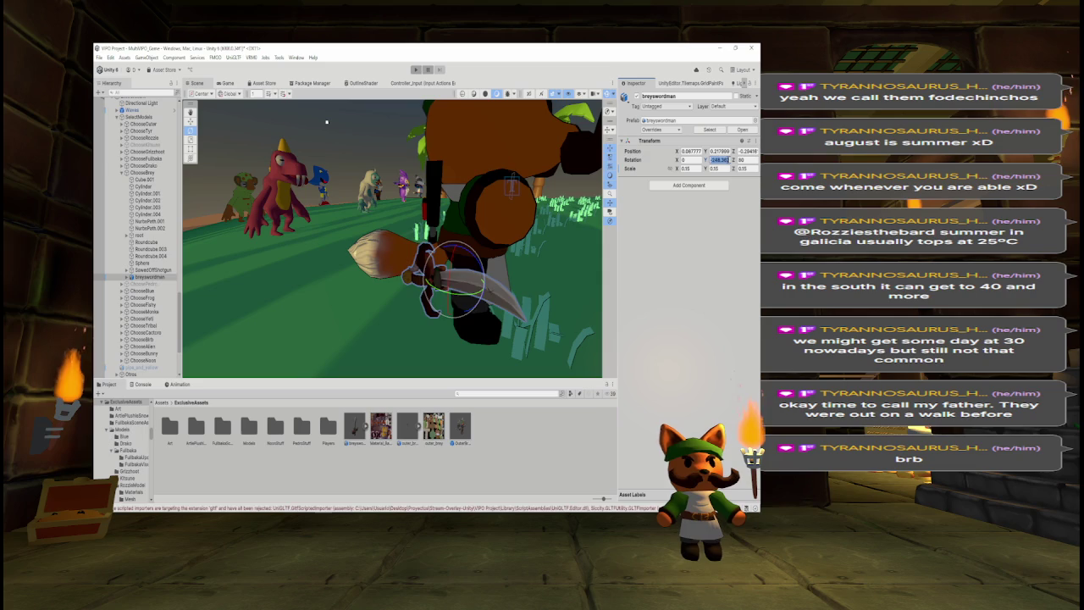
pyautogui.write('90')
pyautogui.click(746, 159)
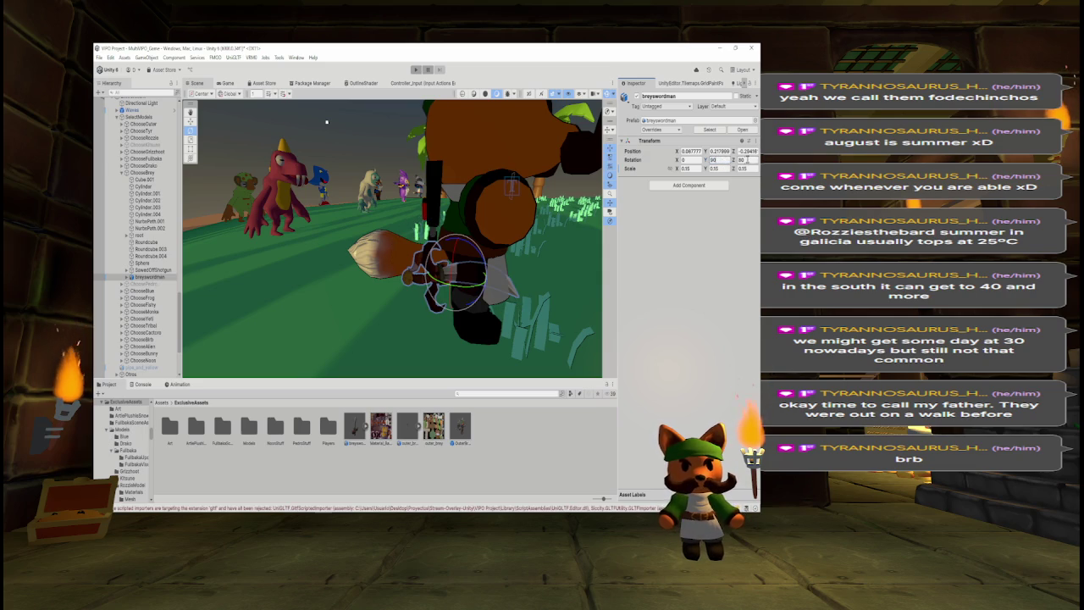
pyautogui.write('0 no')
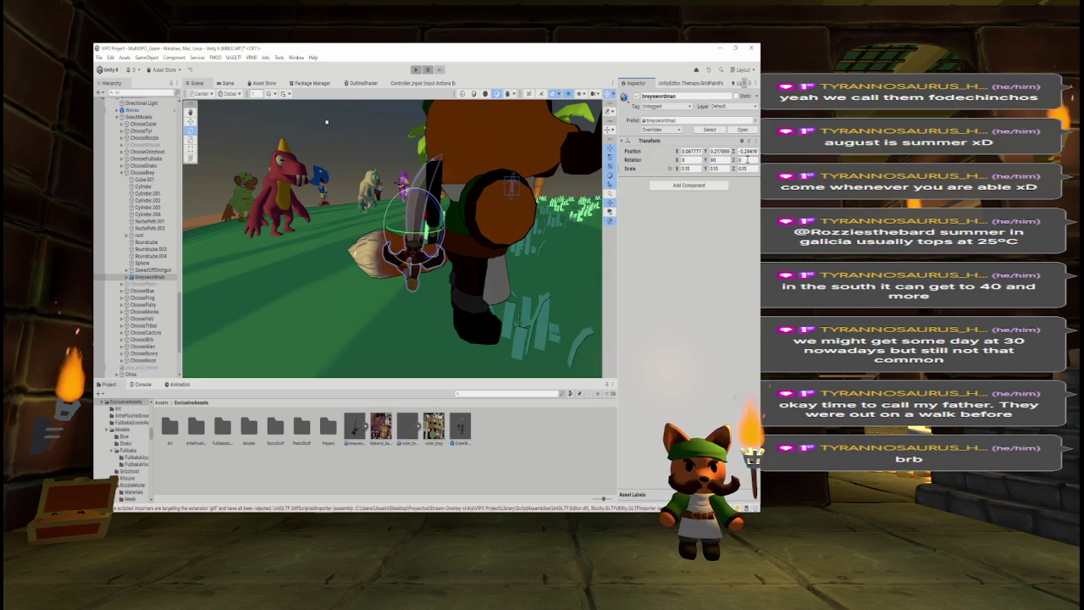
pyautogui.write('w')
# Shift, tilt and lower the sword into a natural grip, then collapse ChooseBrey.
pyautogui.moveTo(415, 233)
pyautogui.mouseDown()
pyautogui.moveTo(472, 242)
pyautogui.moveTo(394, 251)
pyautogui.moveTo(389, 222)
pyautogui.moveTo(498, 206)
pyautogui.mouseUp()
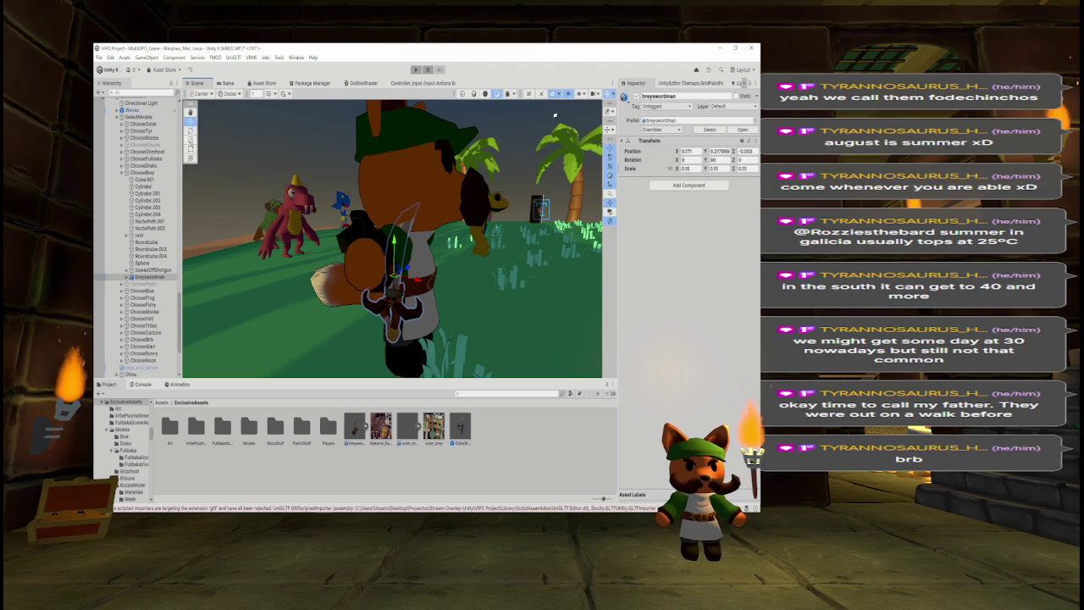
pyautogui.click(190, 131)
pyautogui.moveTo(406, 265)
pyautogui.mouseDown()
pyautogui.moveTo(306, 156)
pyautogui.moveTo(195, 127)
pyautogui.mouseUp()
pyautogui.click(190, 121)
pyautogui.moveTo(394, 245); pyautogui.dragTo(394, 294)
pyautogui.moveTo(555, 114); pyautogui.dragTo(322, 305)
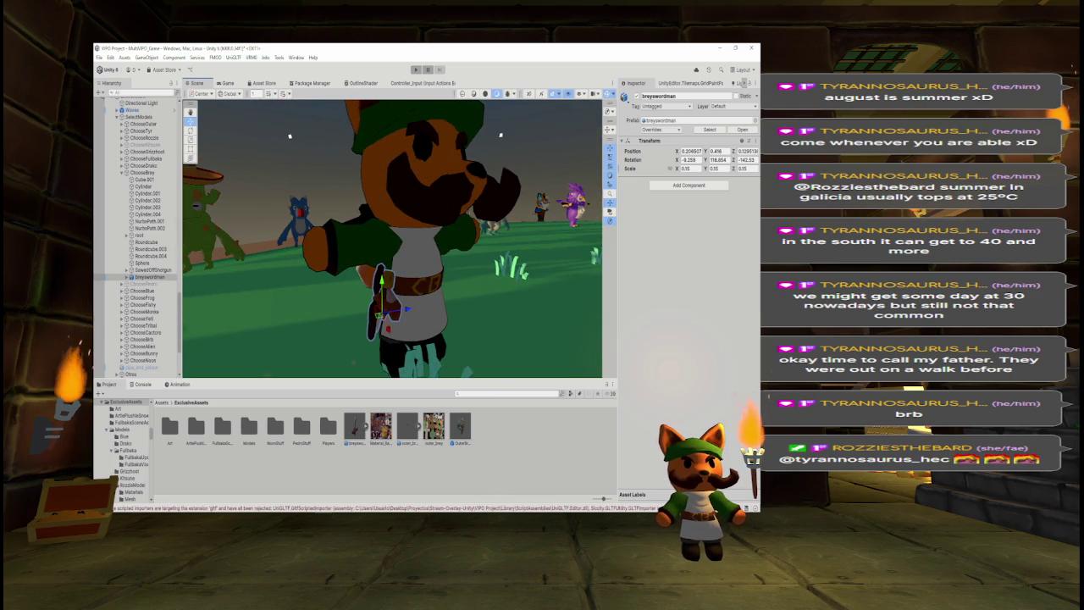
pyautogui.click(123, 172)
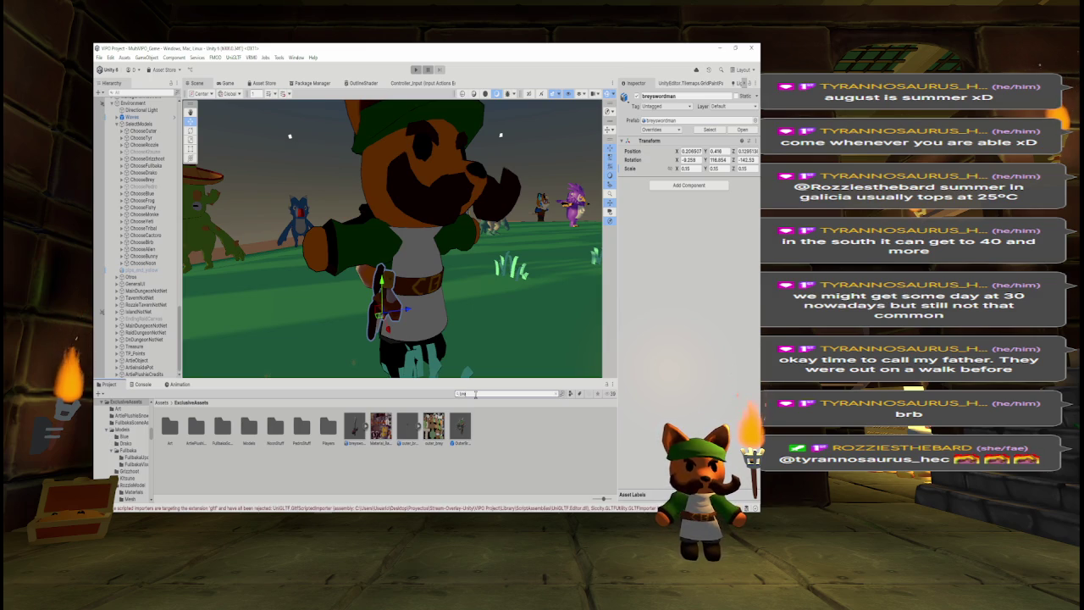
# Open the BreyPlayerAlt prefab for editing and clear the Project search.
pyautogui.write('y')
pyautogui.doubleClick(600, 428)
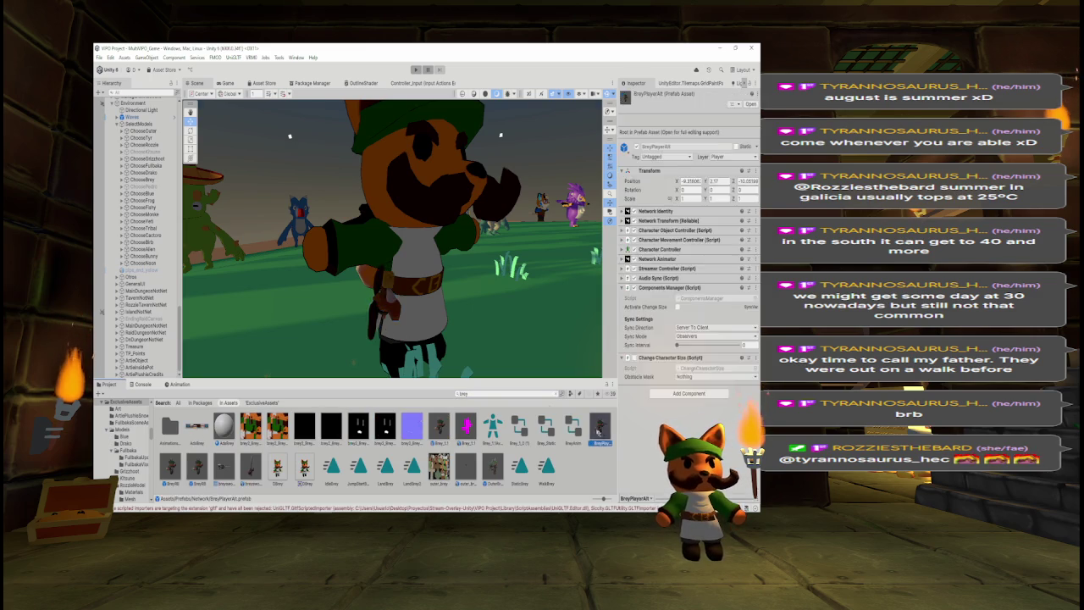
pyautogui.scroll(2, 301, 232)
pyautogui.click(464, 394)
pyautogui.press('BackSpace')
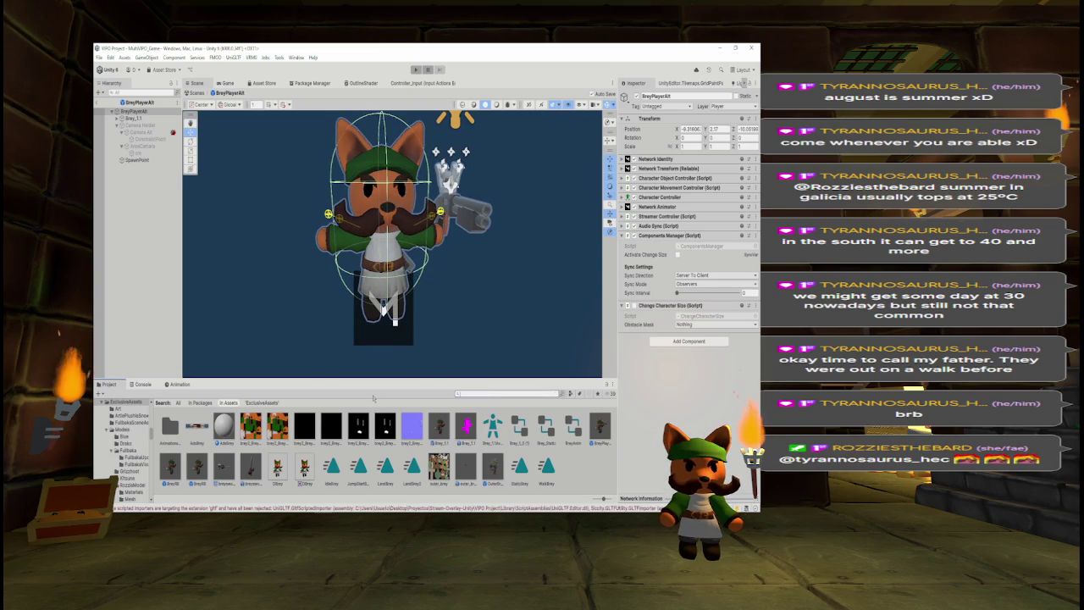
# Add the breyswordman model to the prefab and delete its Camera and Light children.
pyautogui.click(355, 428)
pyautogui.moveTo(355, 428); pyautogui.dragTo(338, 349)
pyautogui.click(116, 167)
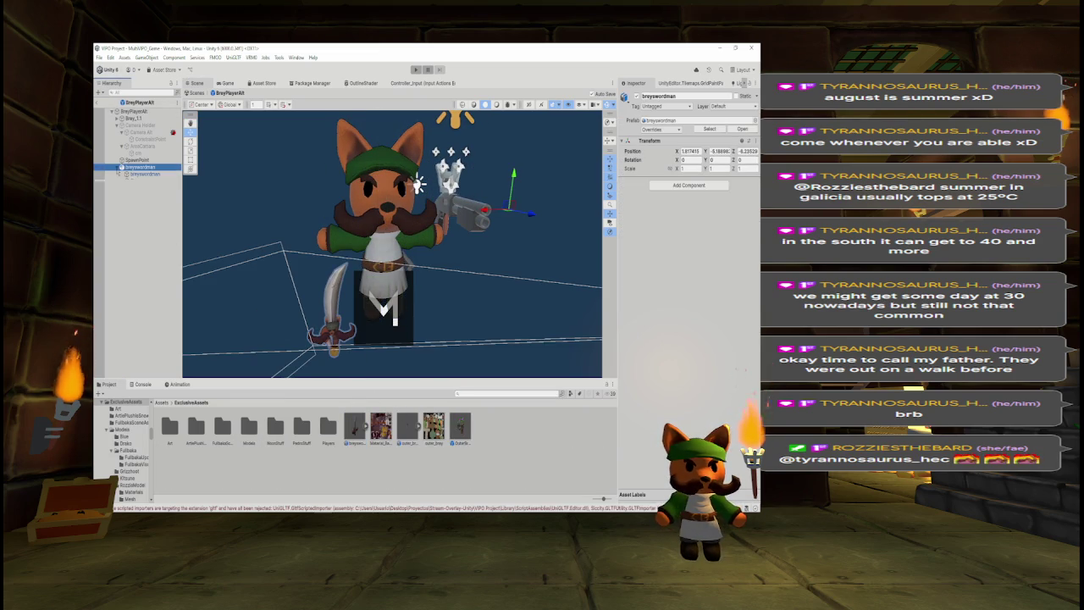
pyautogui.click(133, 181)
pyautogui.keyDown('shift'); pyautogui.click(134, 187); pyautogui.keyUp('shift')
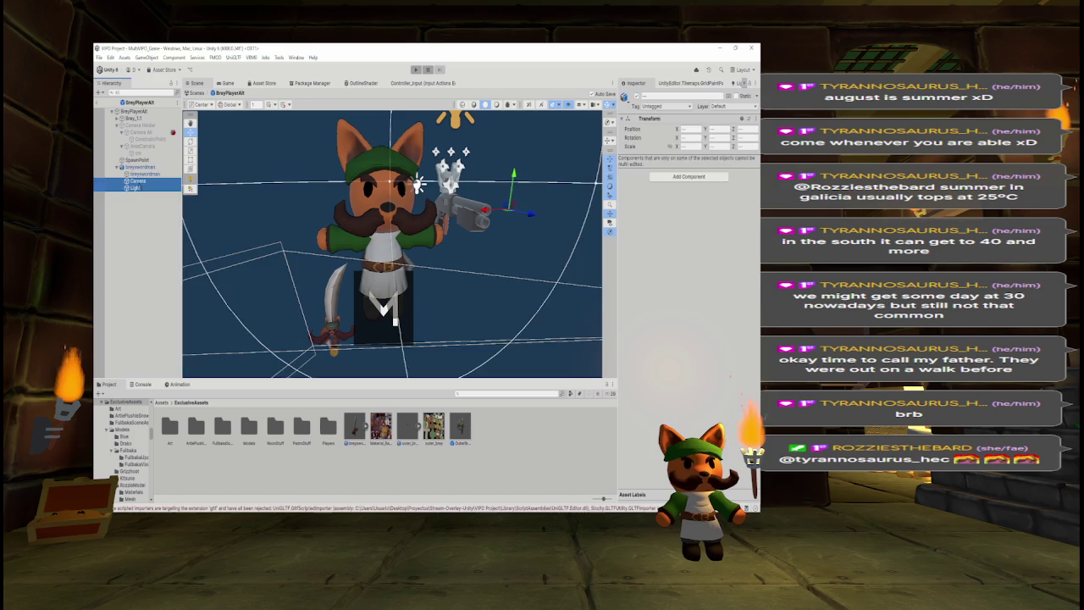
pyautogui.press('Delete')
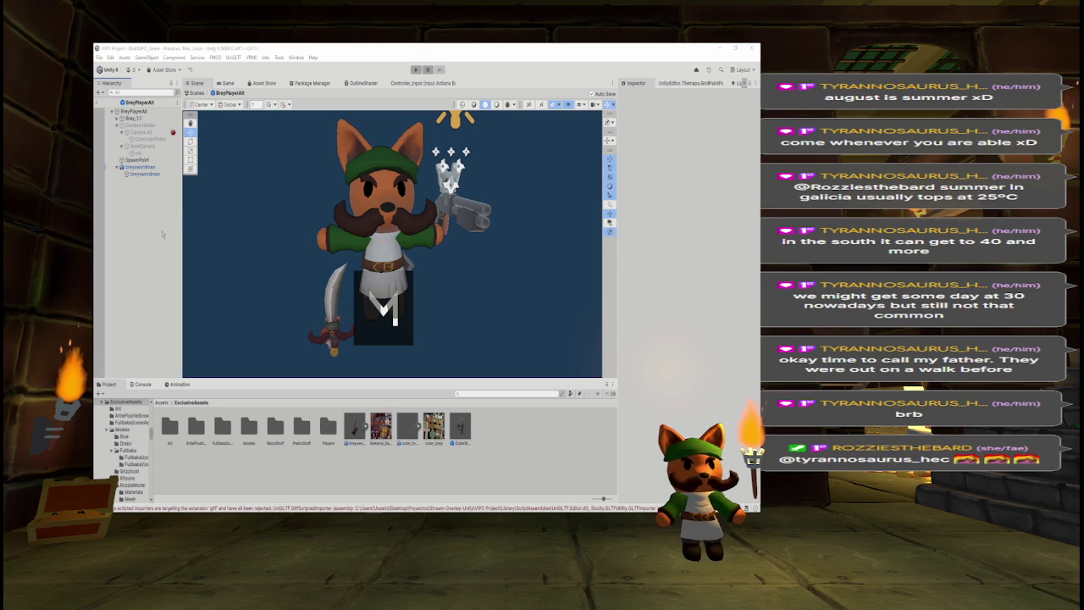
# Set the prefab's breyswordman position to 0, 0, 0.
pyautogui.click(134, 168)
pyautogui.press('Left')
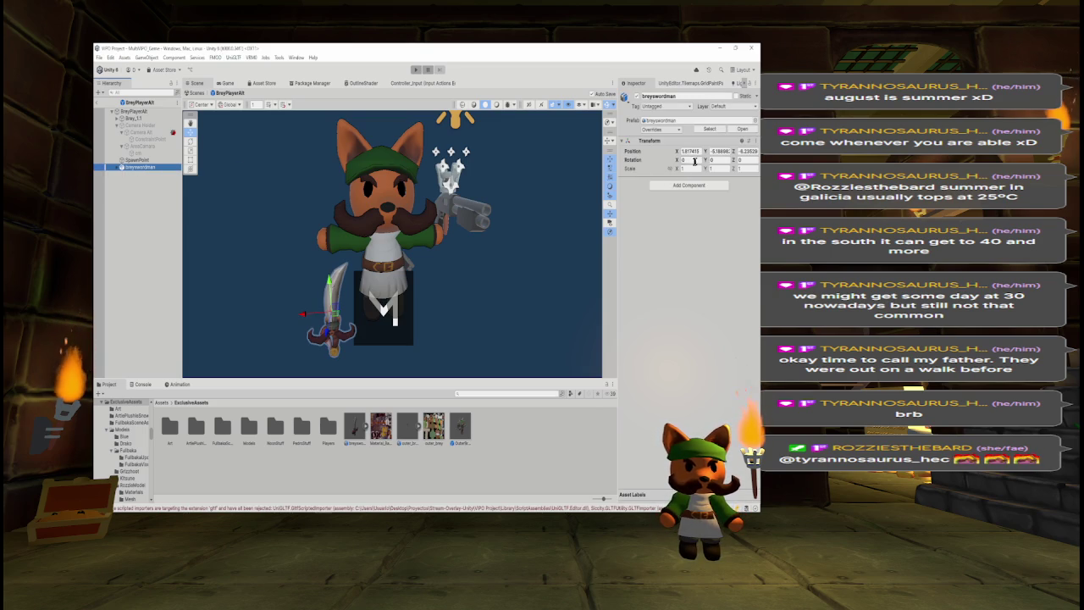
pyautogui.moveTo(364, 292)
pyautogui.mouseDown()
pyautogui.moveTo(399, 303)
pyautogui.moveTo(542, 220)
pyautogui.mouseUp()
pyautogui.click(691, 151)
pyautogui.write('0')
pyautogui.press('Tab')
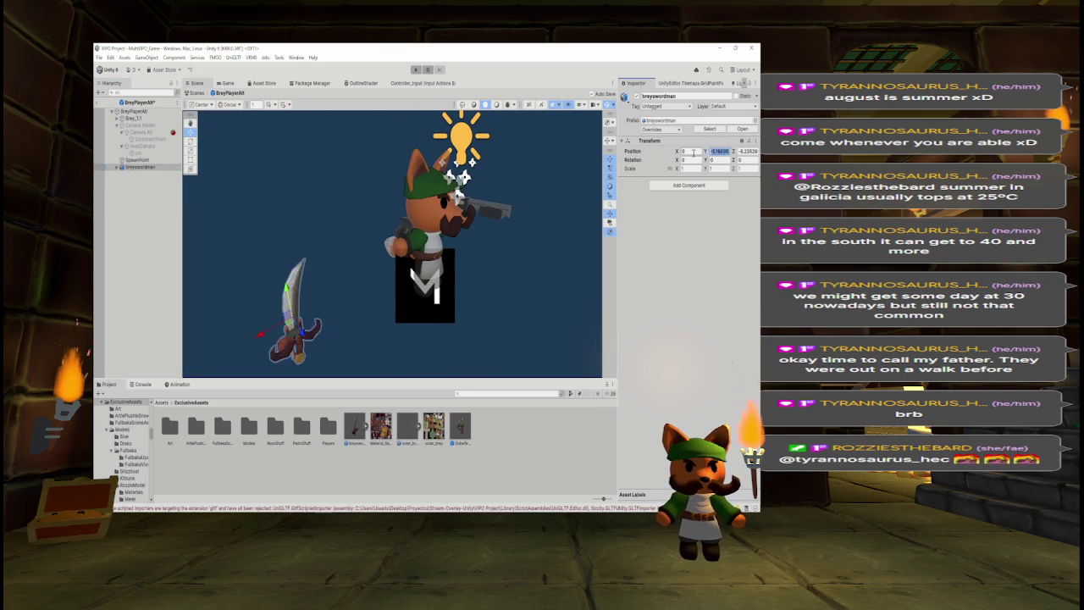
pyautogui.write('0')
pyautogui.press('Tab')
pyautogui.write('0')
pyautogui.press('Return')
pyautogui.click(694, 167)
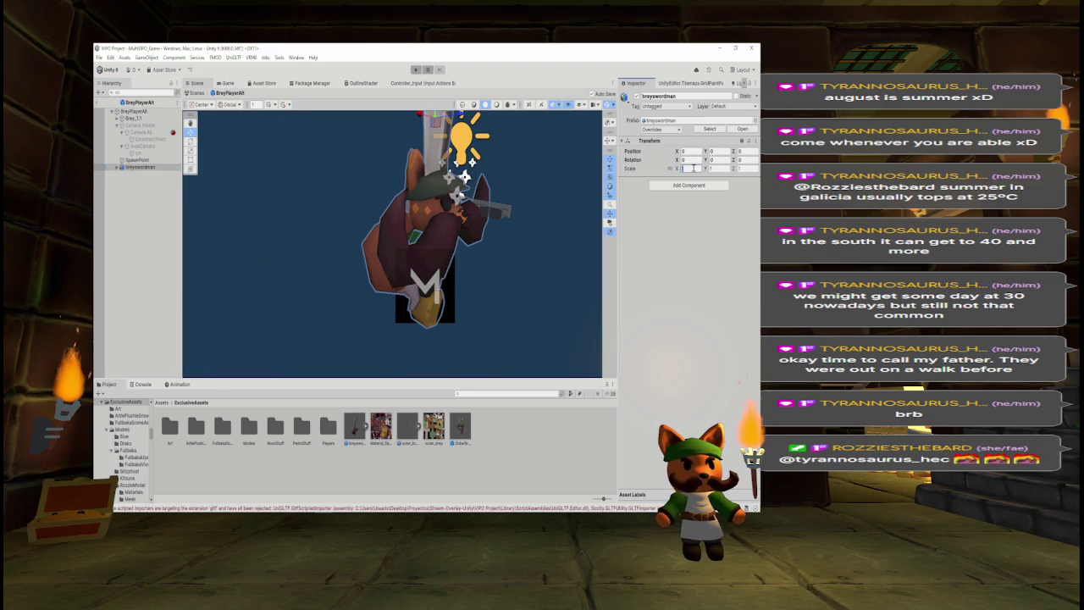
# Inspect the full-size sword towering over Brey from several angles and screenshot it.
pyautogui.moveTo(514, 184)
pyautogui.mouseDown()
pyautogui.moveTo(404, 179)
pyautogui.moveTo(395, 144)
pyautogui.mouseUp()
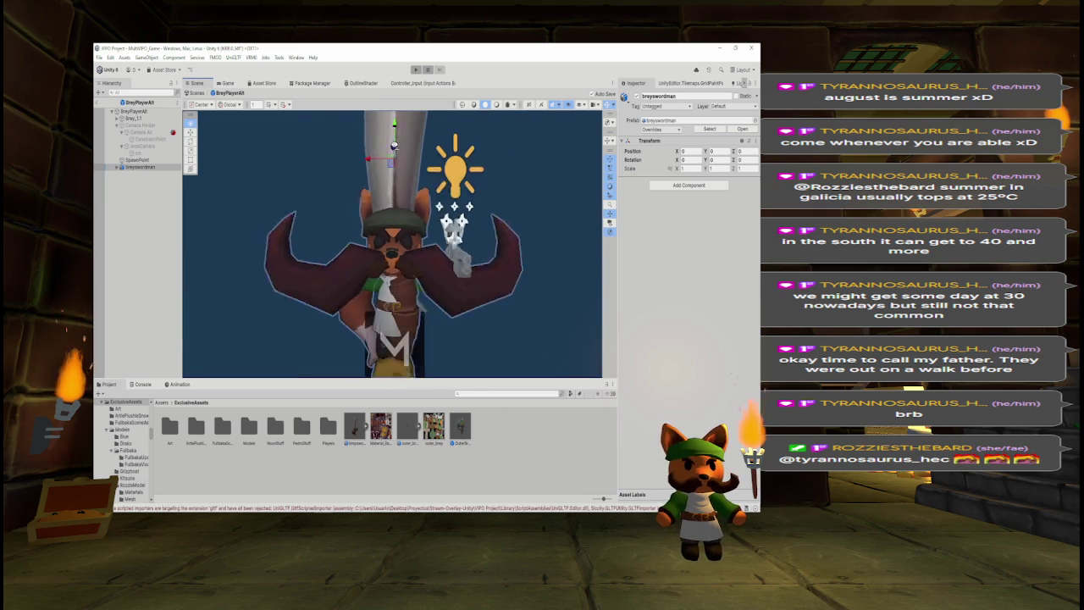
pyautogui.scroll(-2, 394, 145)
pyautogui.scroll(5, 395, 145)
pyautogui.scroll(-6, 395, 145)
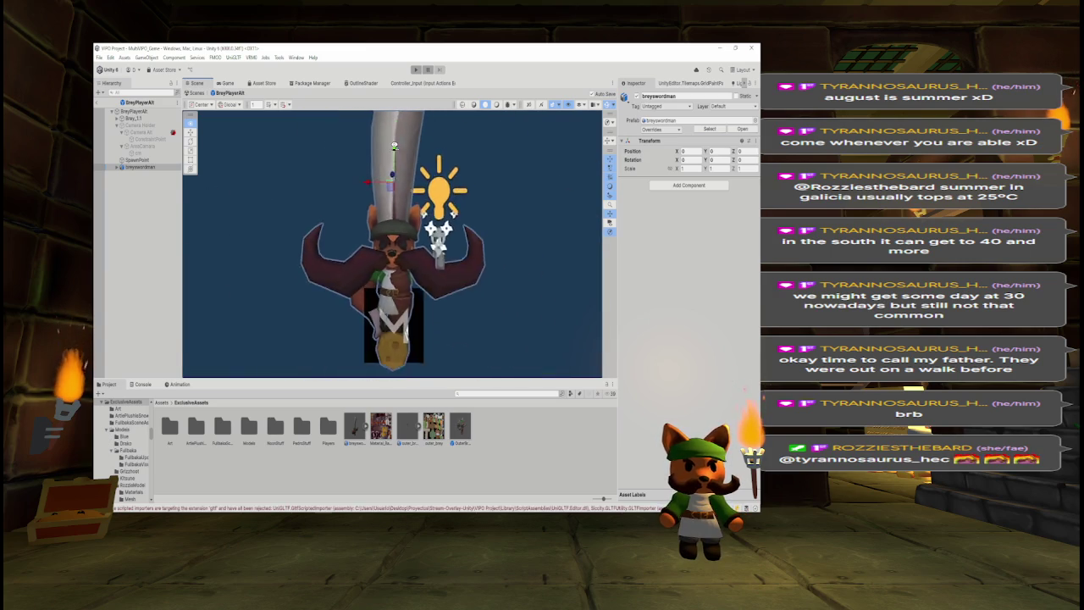
pyautogui.scroll(5, 394, 144)
pyautogui.scroll(-3, 393, 142)
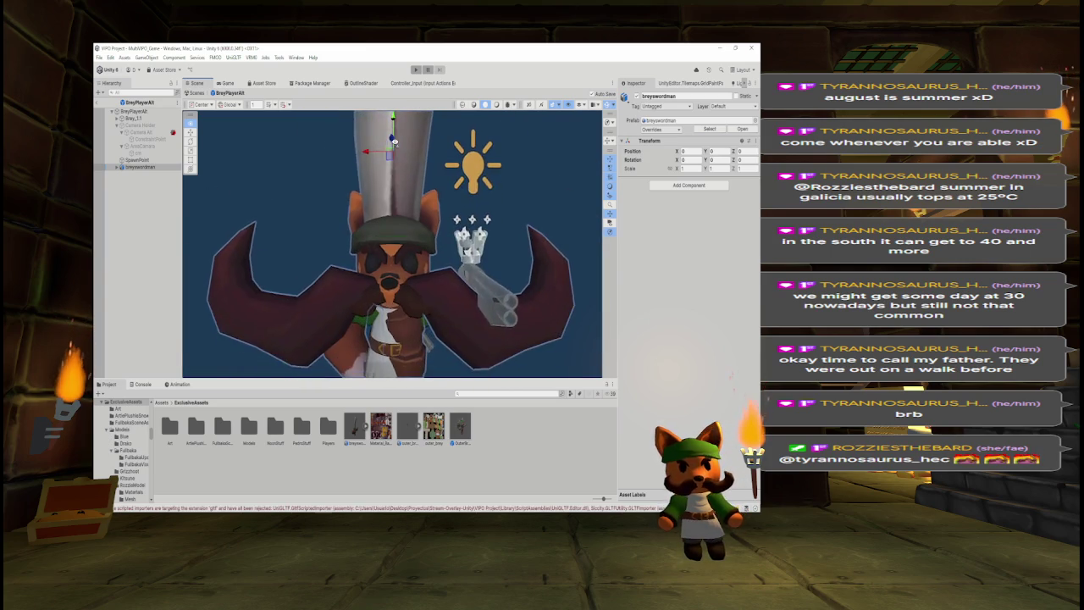
pyautogui.scroll(-3, 395, 141)
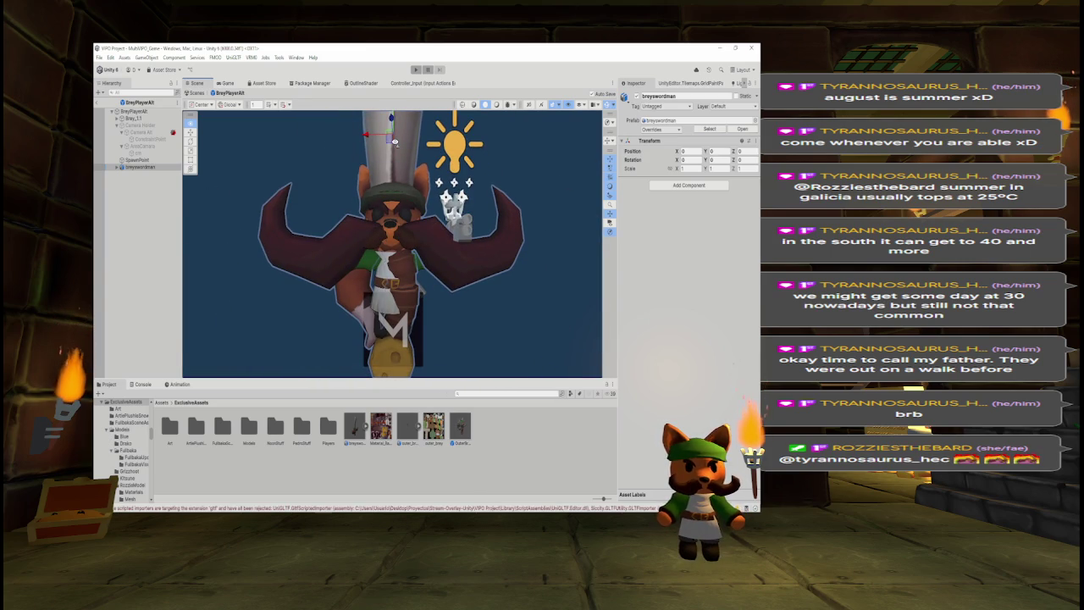
pyautogui.scroll(-3, 395, 142)
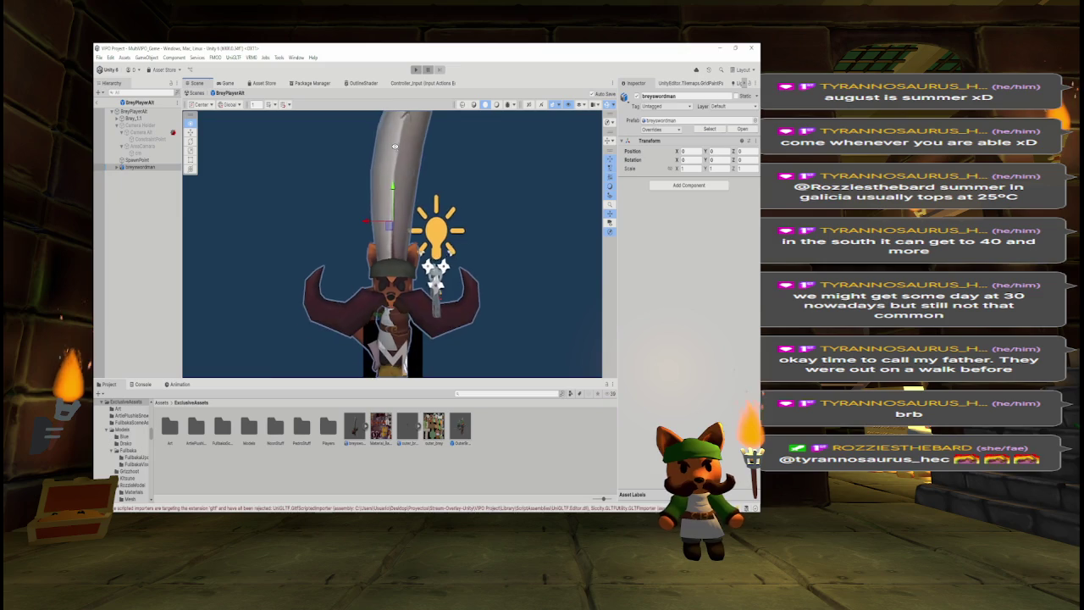
pyautogui.scroll(-2, 394, 145)
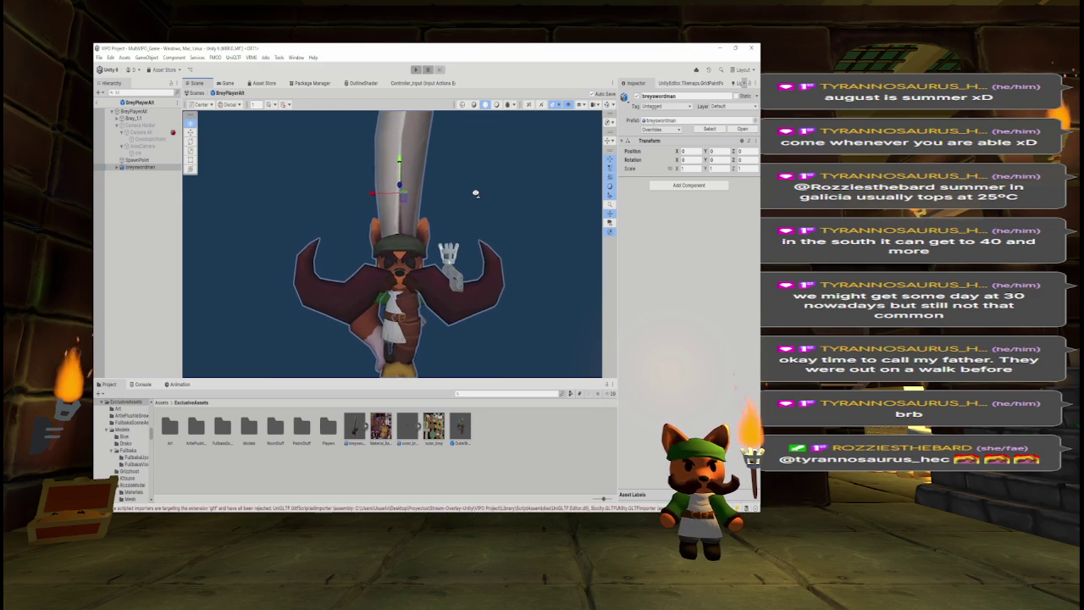
pyautogui.click(484, 191)
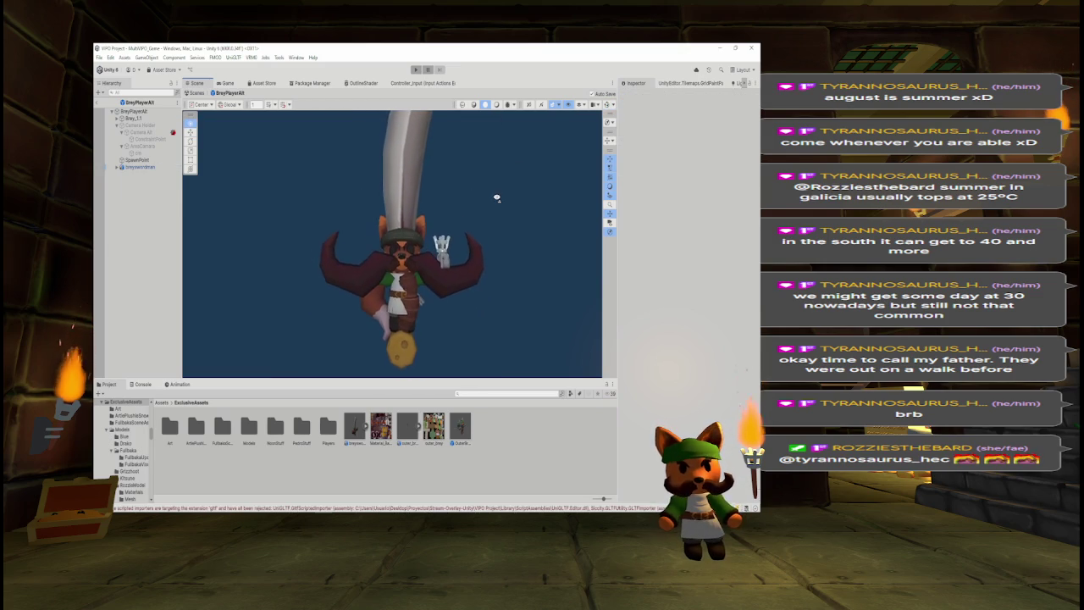
pyautogui.moveTo(496, 195)
pyautogui.mouseDown()
pyautogui.moveTo(443, 357)
pyautogui.moveTo(431, 437)
pyautogui.mouseUp()
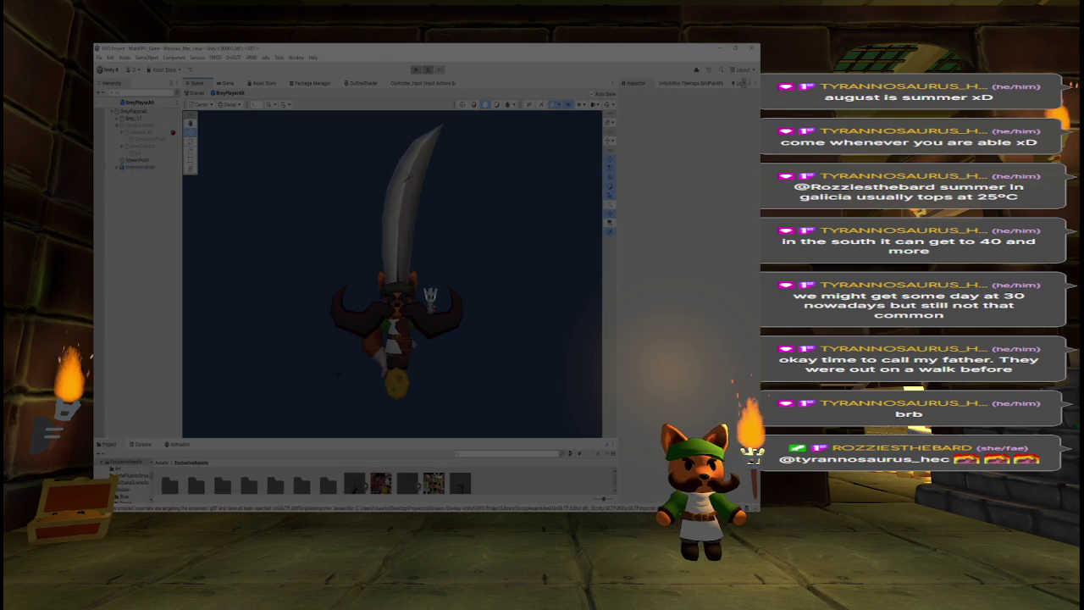
pyautogui.scroll(5, 373, 356)
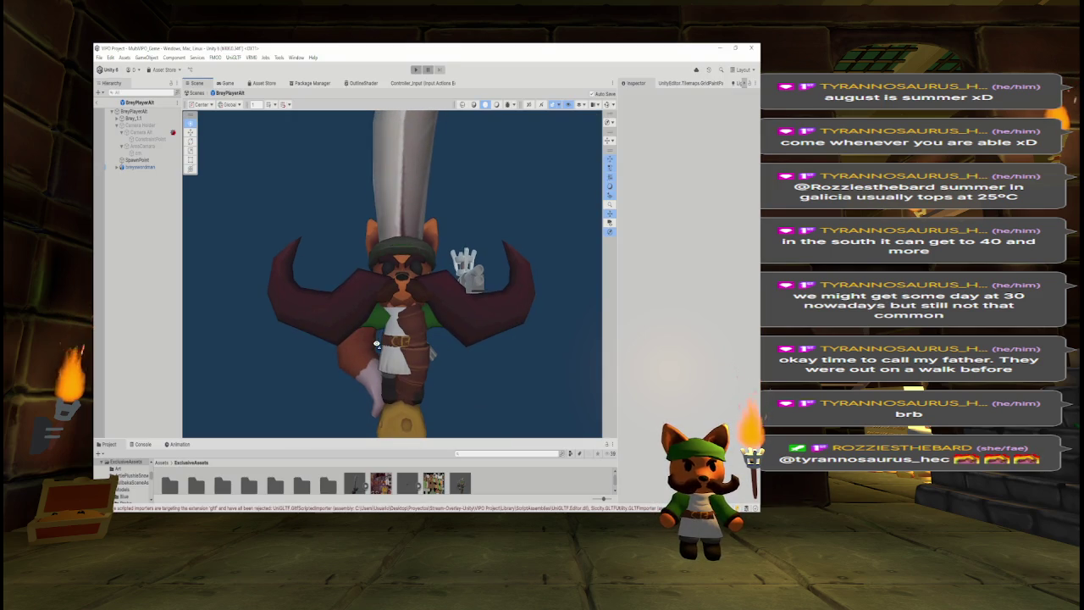
pyautogui.press('super+shift+s')
pyautogui.moveTo(268, 398)
pyautogui.mouseDown()
pyautogui.moveTo(551, 206)
pyautogui.moveTo(546, 132)
pyautogui.mouseUp()
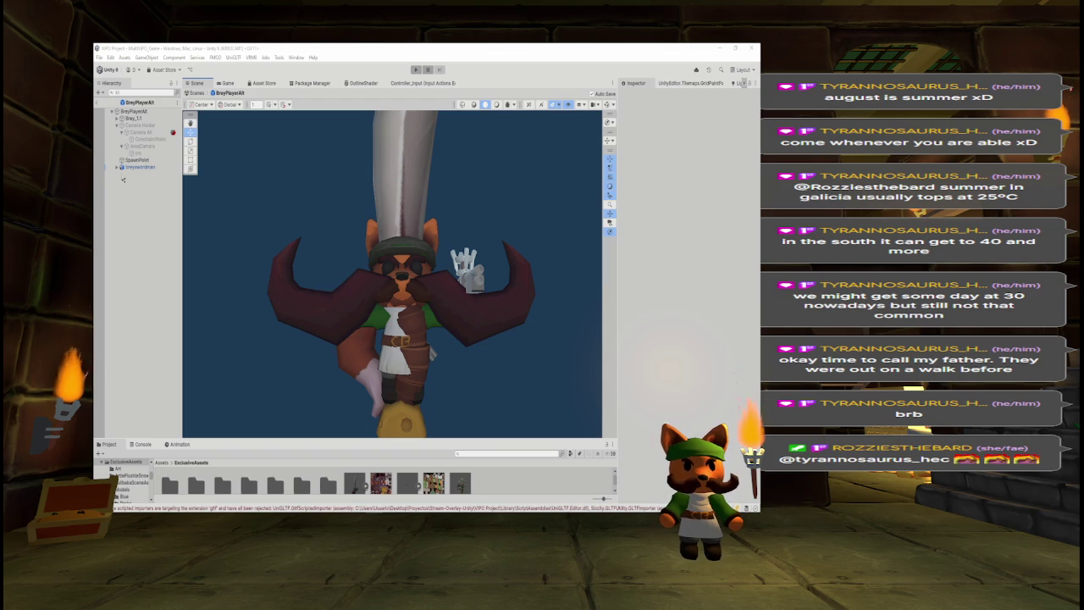
# Set breyswordman's X, Y and Z scale to 0.5 and slide it toward Brey's hand.
pyautogui.click(140, 167)
pyautogui.click(686, 168)
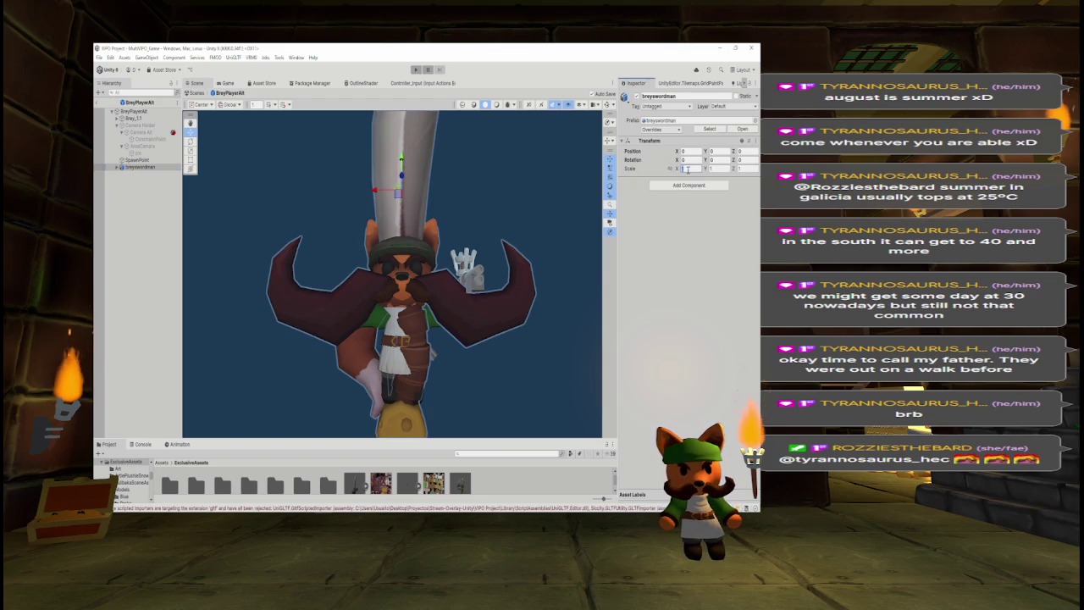
pyautogui.write('0.5')
pyautogui.press('Tab')
pyautogui.write('0.5')
pyautogui.press('Tab')
pyautogui.write('0.5')
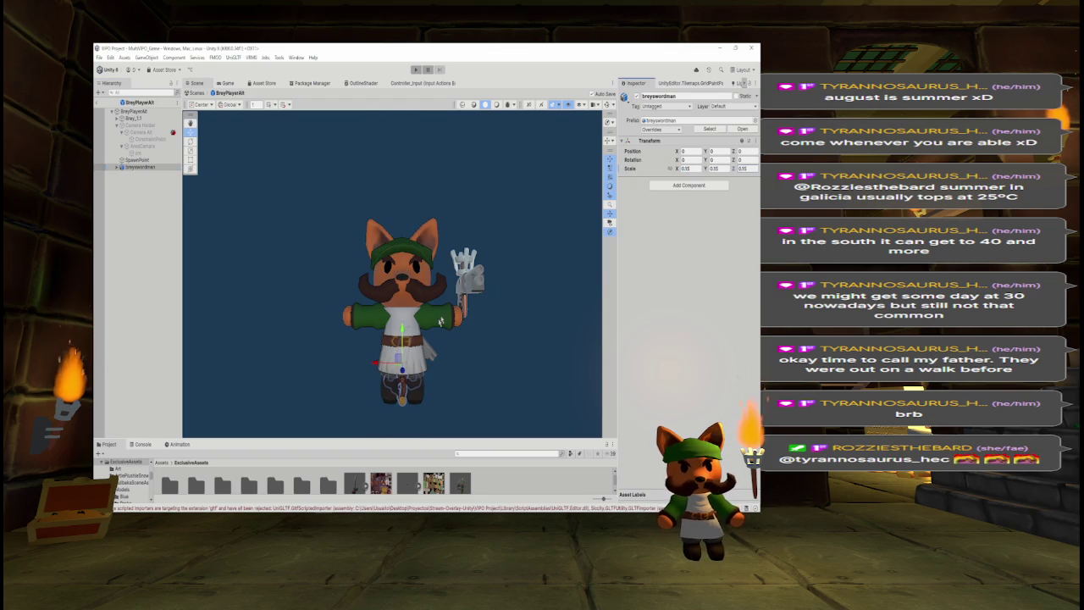
pyautogui.moveTo(377, 366)
pyautogui.mouseDown()
pyautogui.moveTo(351, 365)
pyautogui.moveTo(474, 368)
pyautogui.mouseUp()
# Set the sword's rotation to Y 90 and Z -125, then view Brey's hand from below.
pyautogui.click(714, 159)
pyautogui.write('90')
pyautogui.press('Return')
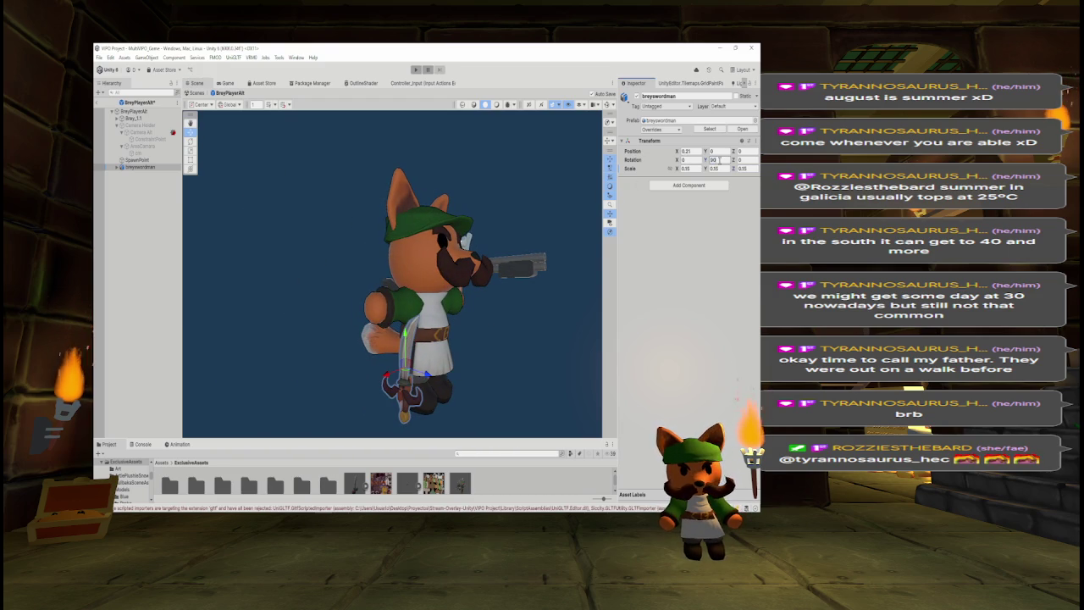
pyautogui.click(742, 159)
pyautogui.write('45')
pyautogui.press('Return')
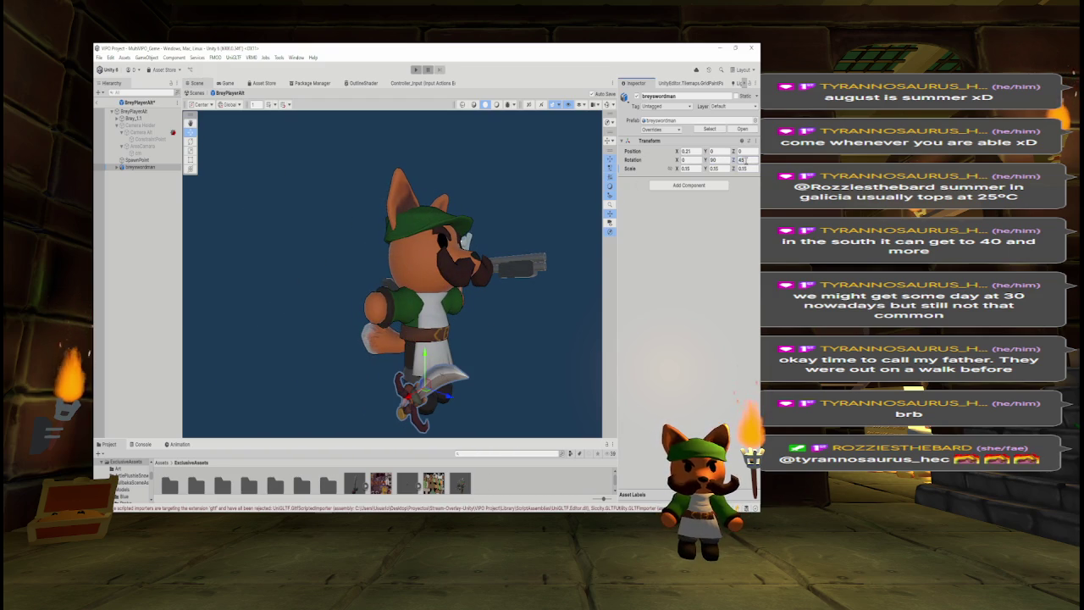
pyautogui.click(742, 160)
pyautogui.write('-45')
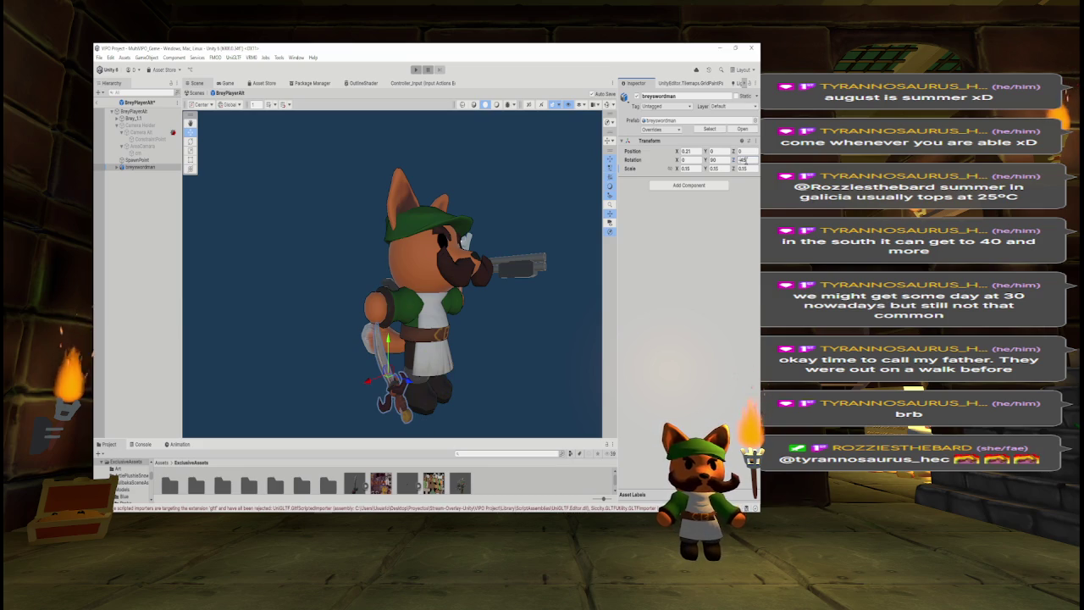
pyautogui.press('BackSpace')
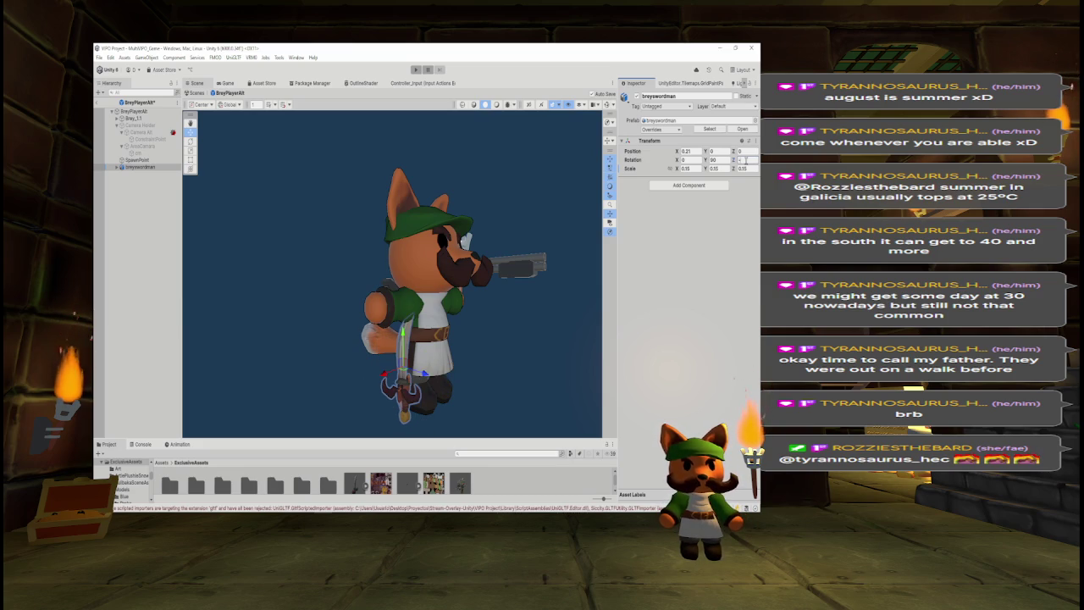
pyautogui.write('105')
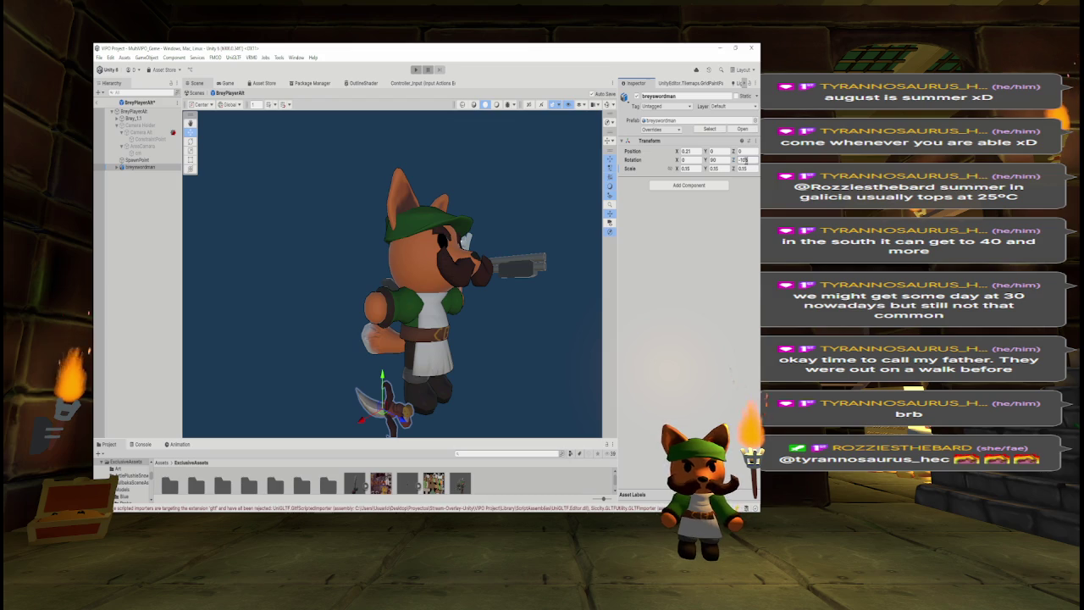
pyautogui.press('BackSpace')
pyautogui.press('BackSpace')
pyautogui.write('2')
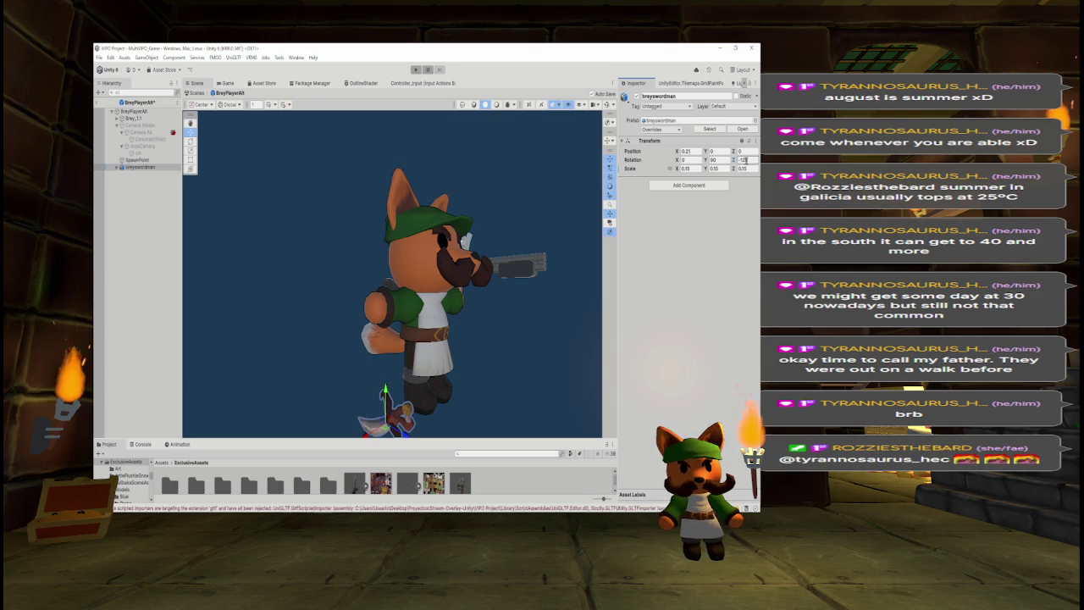
pyautogui.moveTo(438, 424); pyautogui.dragTo(438, 220)
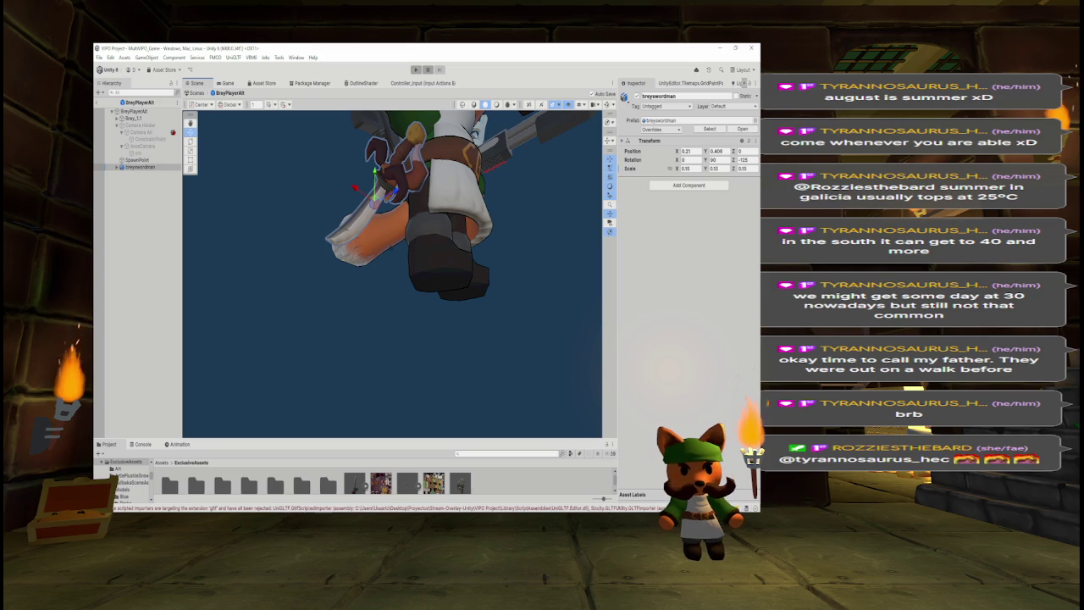
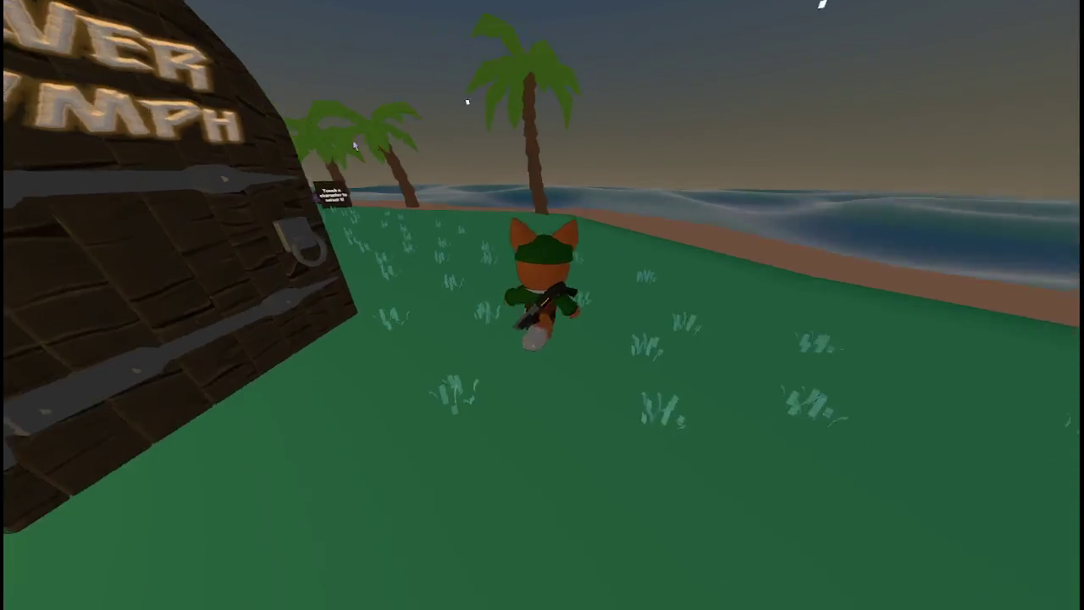
# Run the fox along the stone wall to the character lineup and switch to the grey mouse.
pyautogui.press('w')
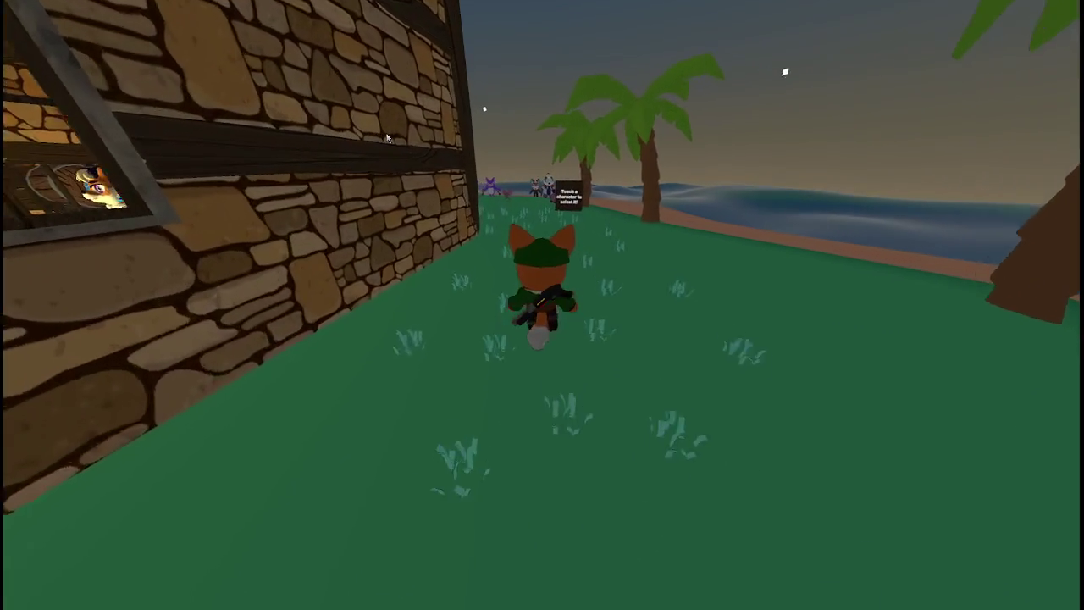
pyautogui.press('a')
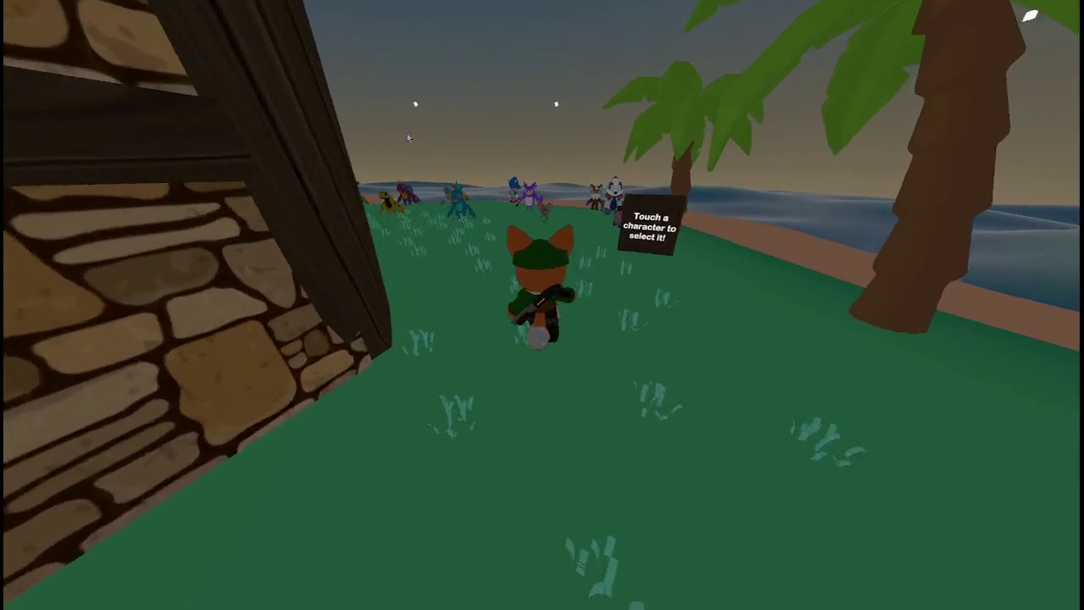
pyautogui.press('w')
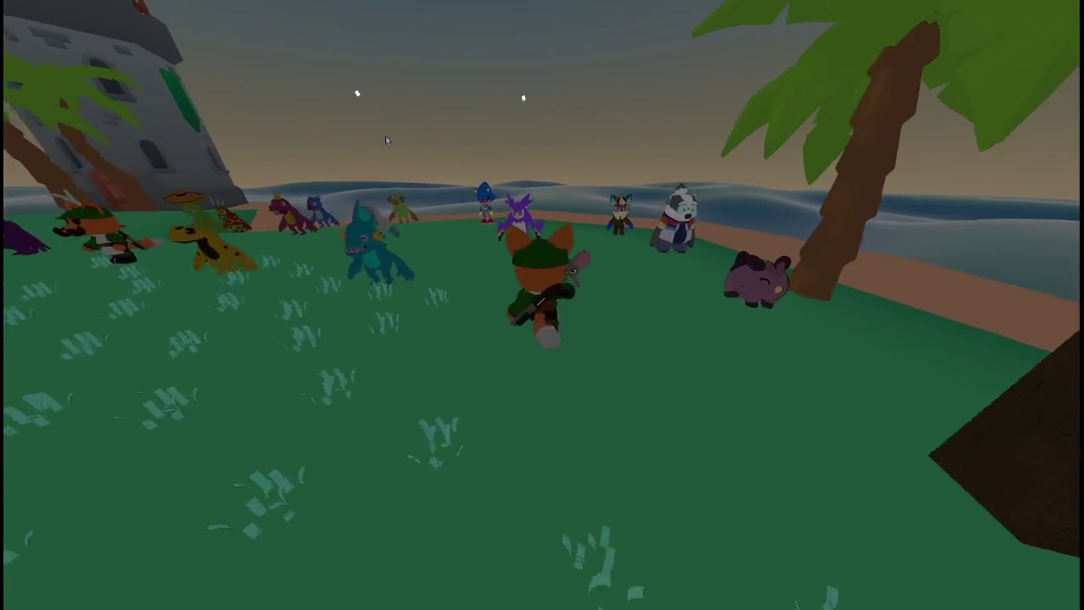
pyautogui.press('w')
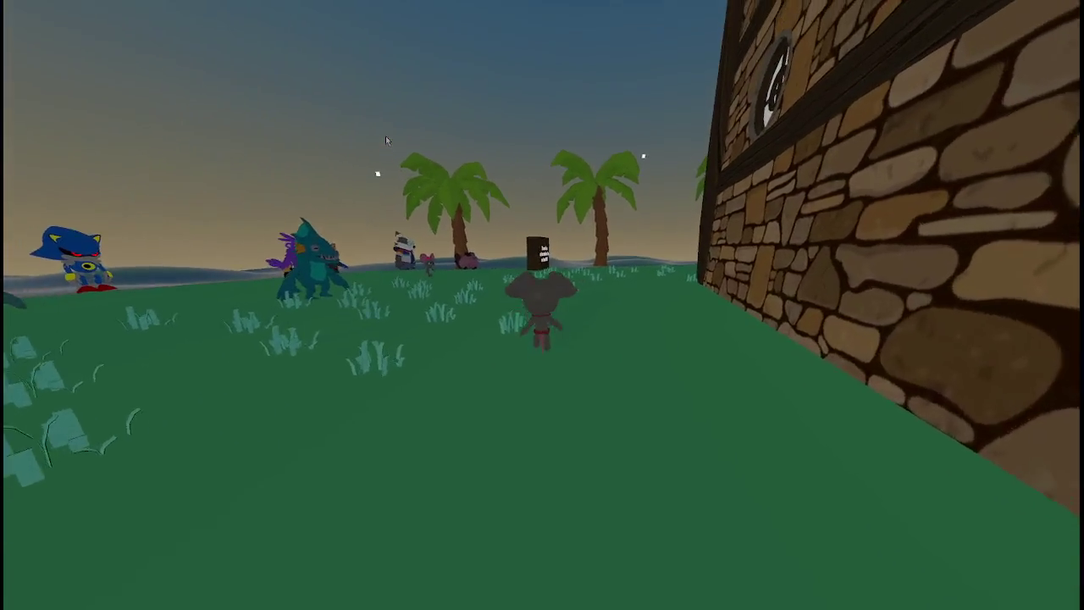
# Walk toward the sign board to get back to the mustached fox near the tavern.
pyautogui.press('w')
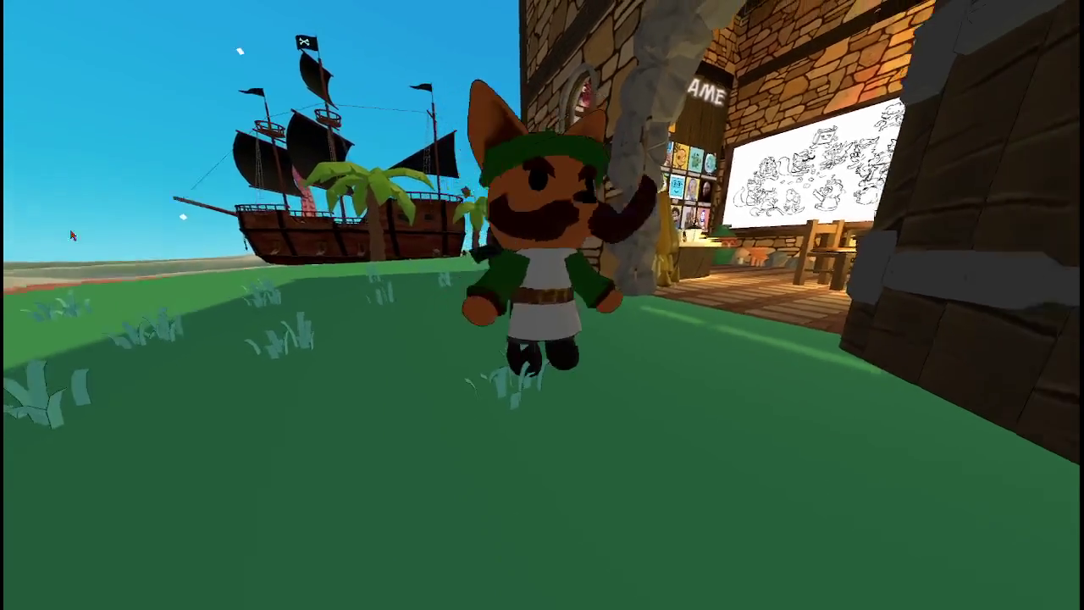
# Walk the fox through the doorway into the hall of fame room.
pyautogui.press('w')
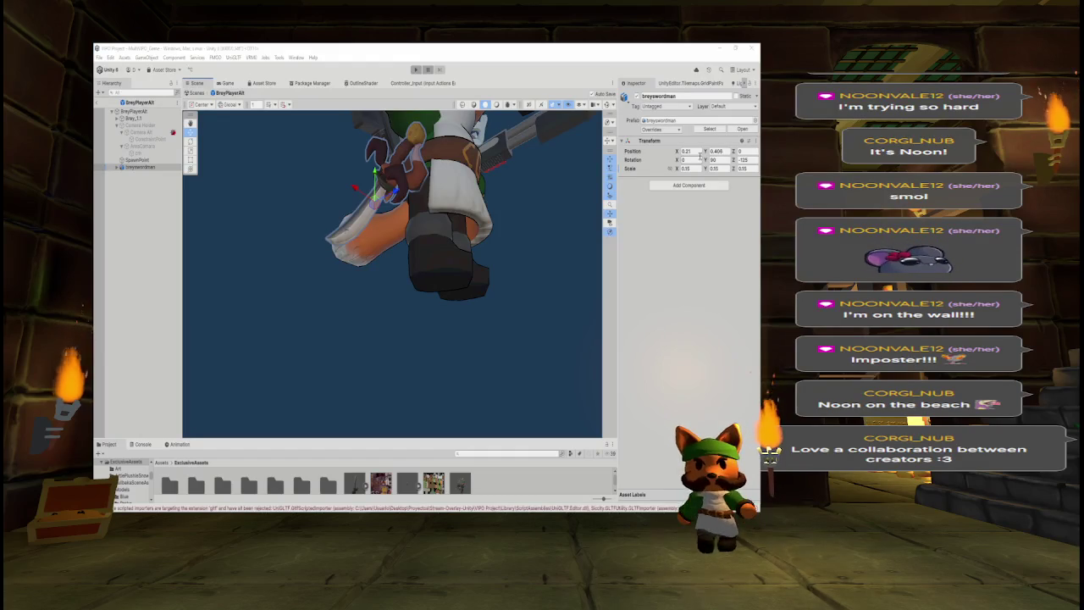
# Frame and orbit around the breyswordman's sword, then exit Prefab Mode to the stone wall.
pyautogui.press('f')
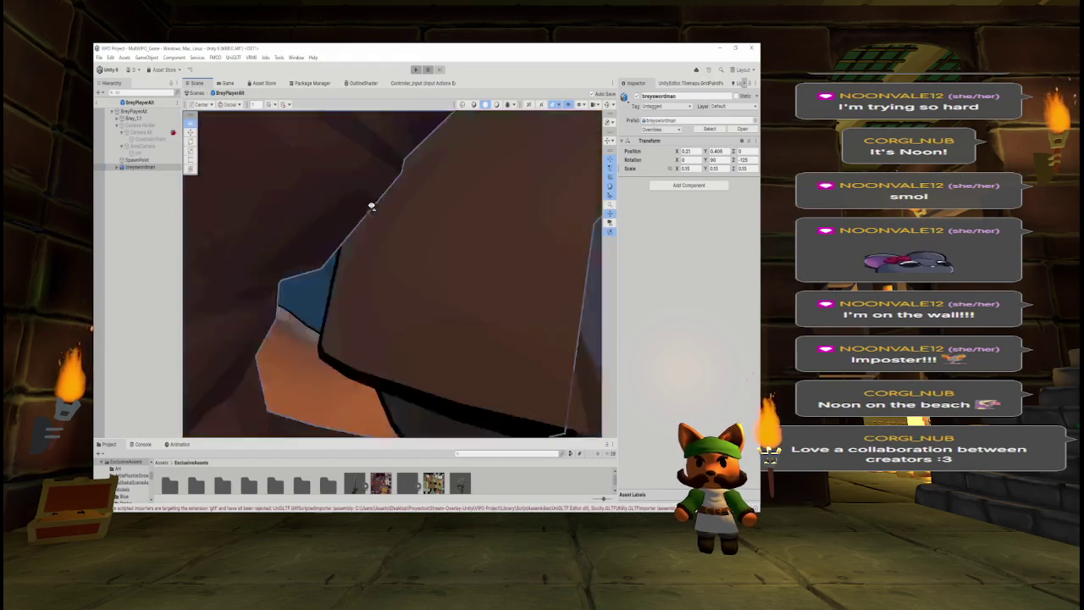
pyautogui.scroll(-2, 401, 222)
pyautogui.scroll(-2, 405, 220)
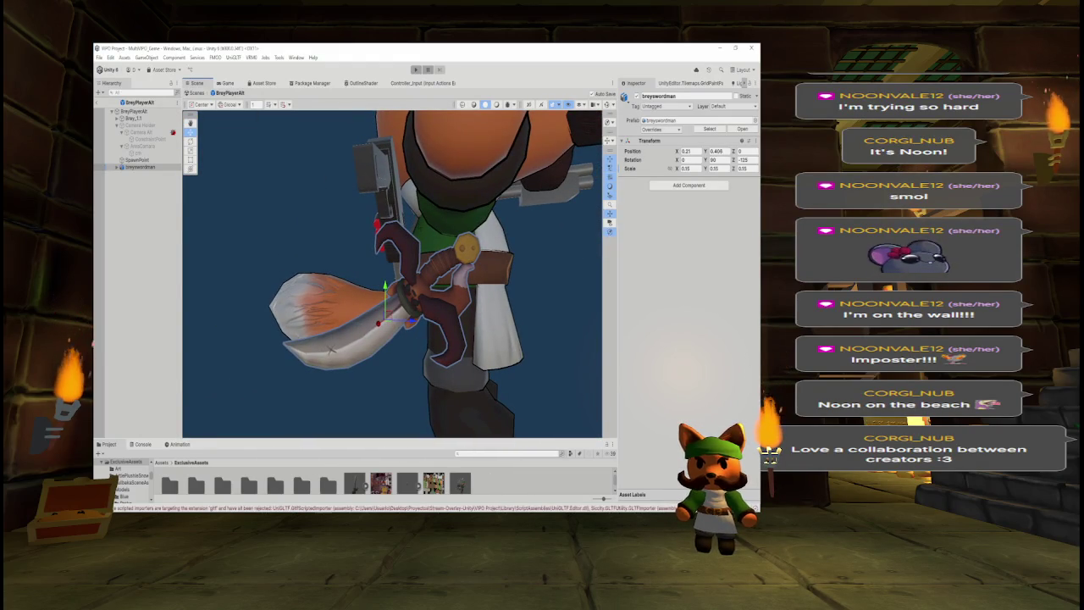
pyautogui.moveTo(395, 256)
pyautogui.mouseDown()
pyautogui.moveTo(378, 263)
pyautogui.moveTo(409, 265)
pyautogui.mouseUp()
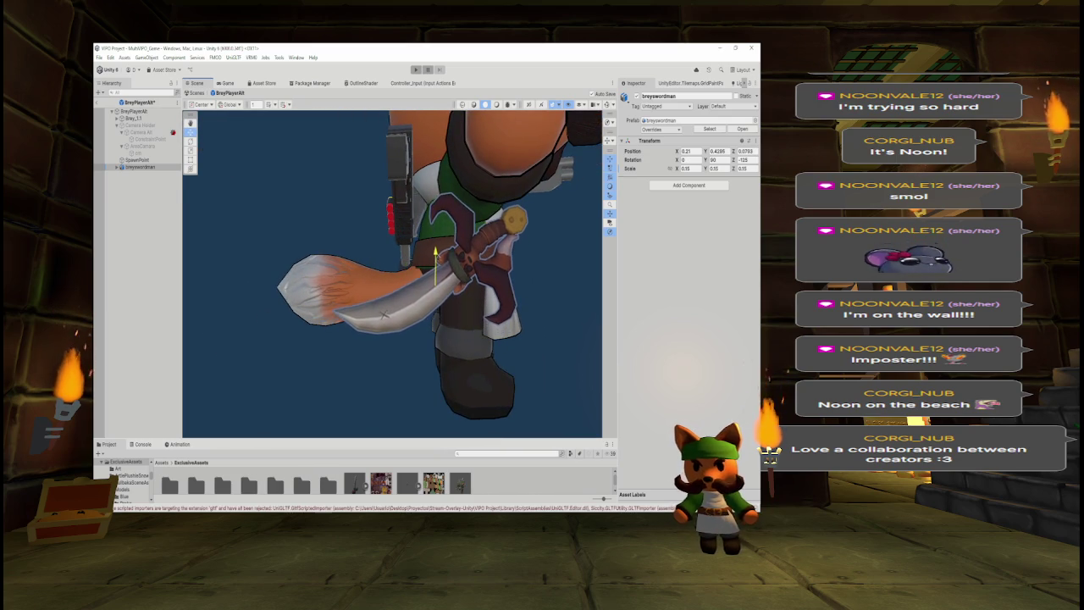
pyautogui.moveTo(415, 256); pyautogui.dragTo(360, 259)
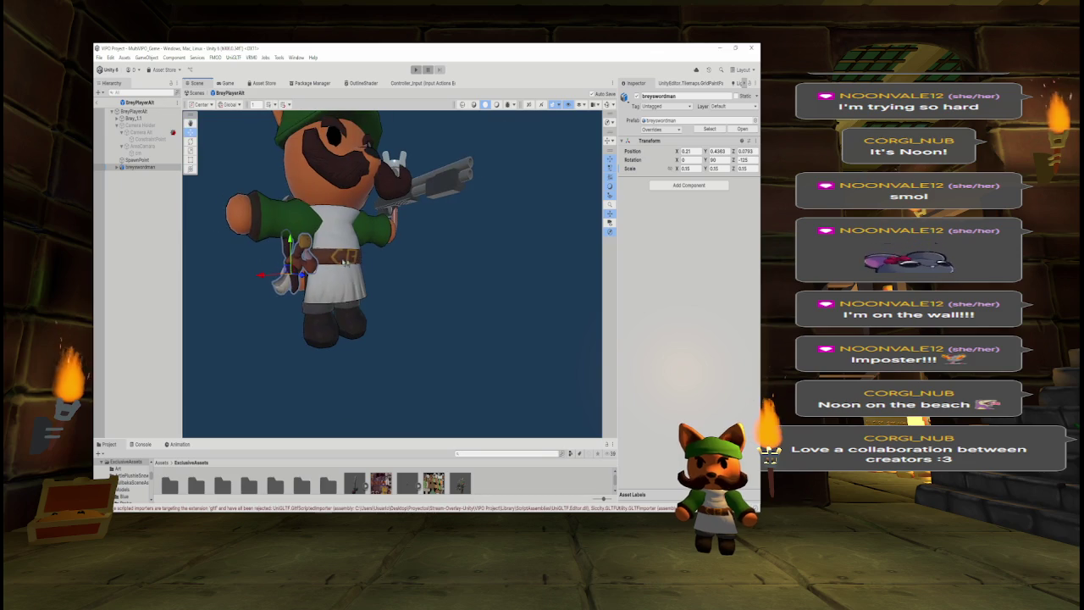
pyautogui.click(100, 102)
pyautogui.moveTo(319, 238)
pyautogui.mouseDown()
pyautogui.moveTo(544, 245)
pyautogui.moveTo(192, 245)
pyautogui.moveTo(229, 241)
pyautogui.moveTo(214, 239)
pyautogui.mouseUp()
# Hide UI_Swords on the blue shield and place the breyswordman prefab in front of it.
pyautogui.click(365, 196)
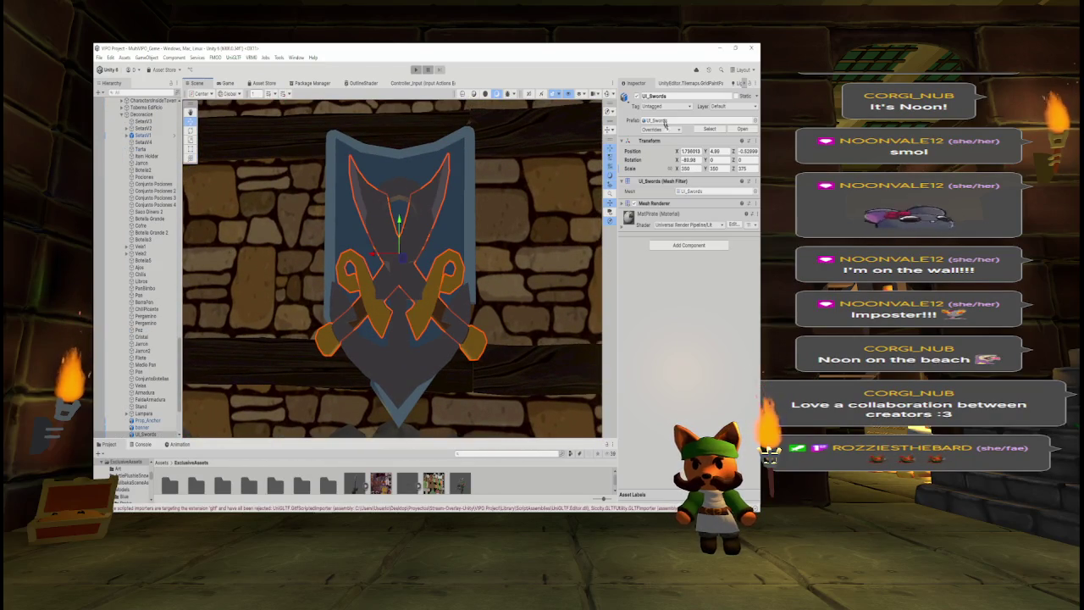
pyautogui.click(637, 96)
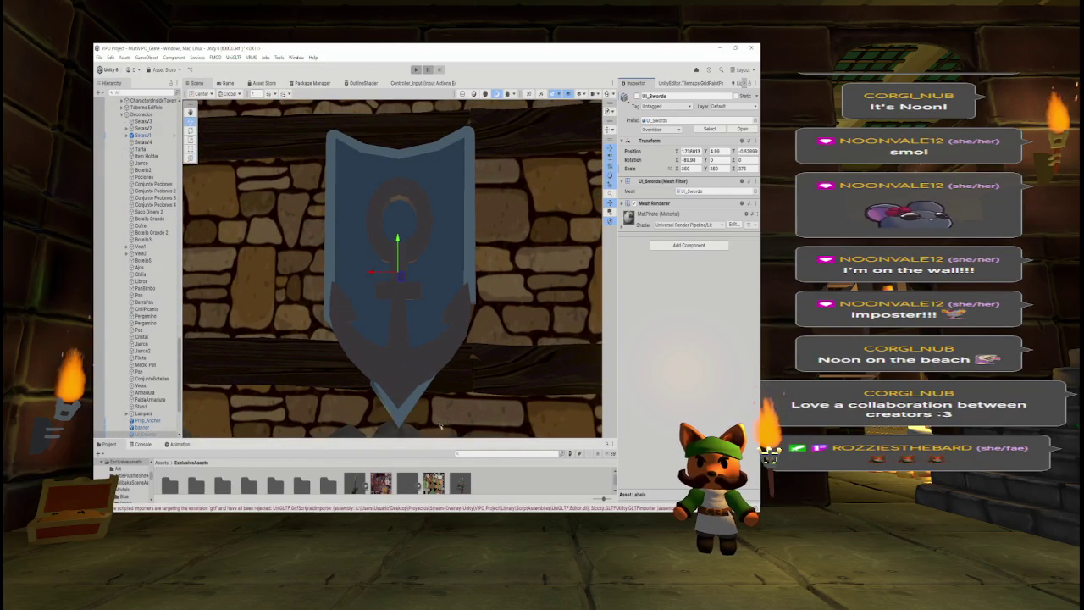
pyautogui.moveTo(411, 440); pyautogui.dragTo(411, 375)
pyautogui.moveTo(354, 421); pyautogui.dragTo(364, 339)
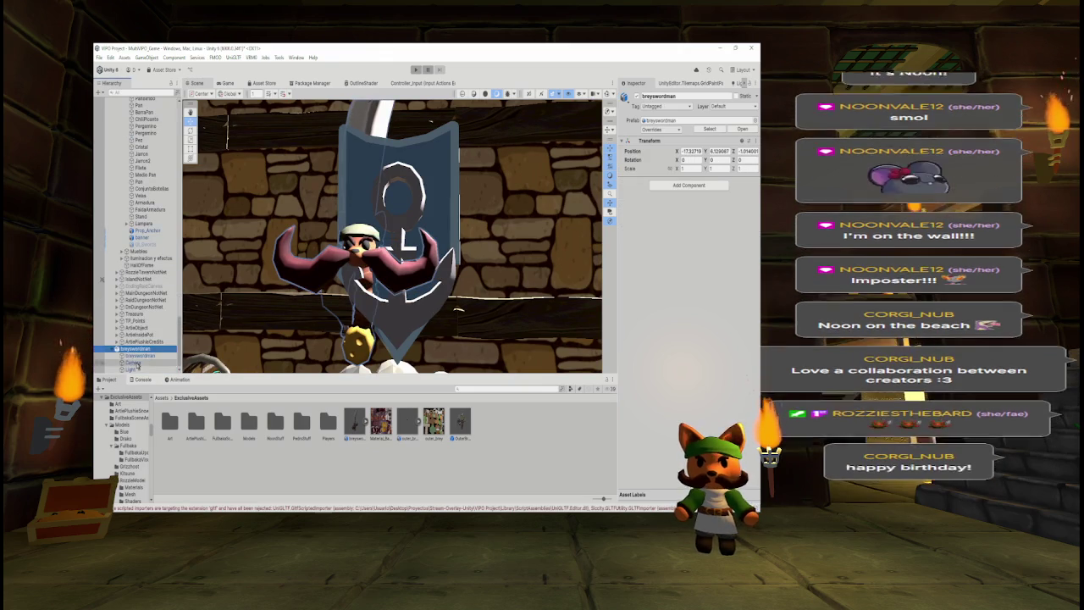
pyautogui.click(133, 361)
pyautogui.keyDown('shift'); pyautogui.click(131, 369); pyautogui.keyUp('shift')
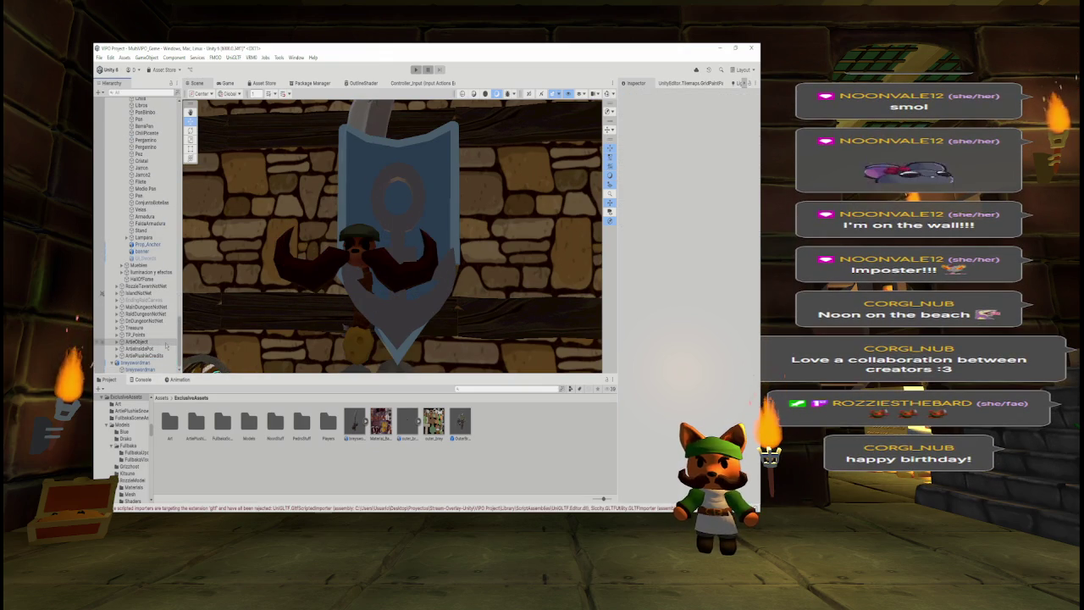
pyautogui.scroll(1, 167, 348)
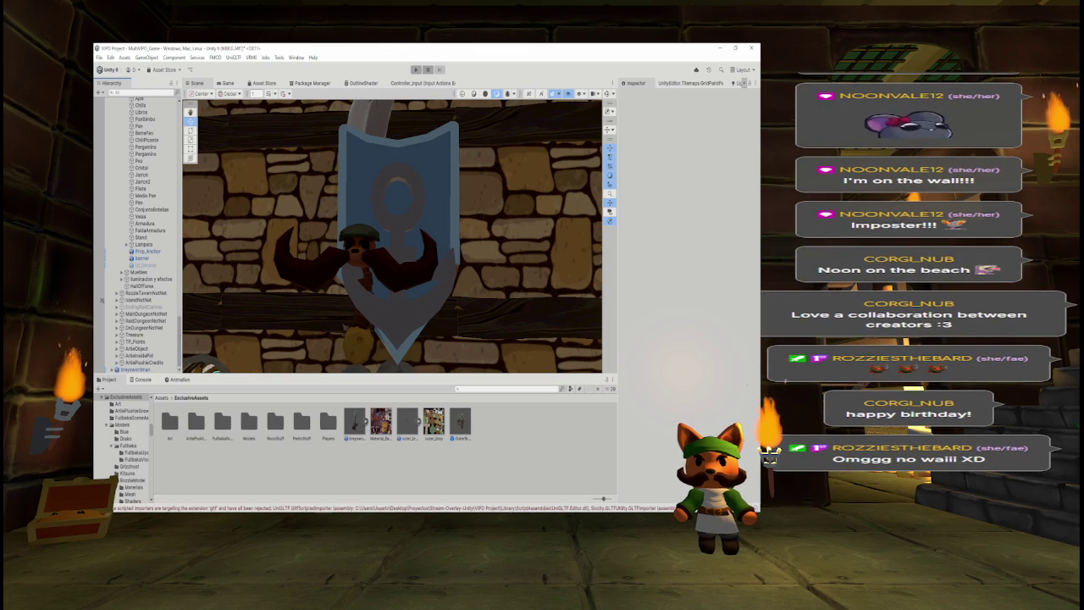
# Pull breyswordman off the wall and set its linked scale to 0.5.
pyautogui.click(360, 271)
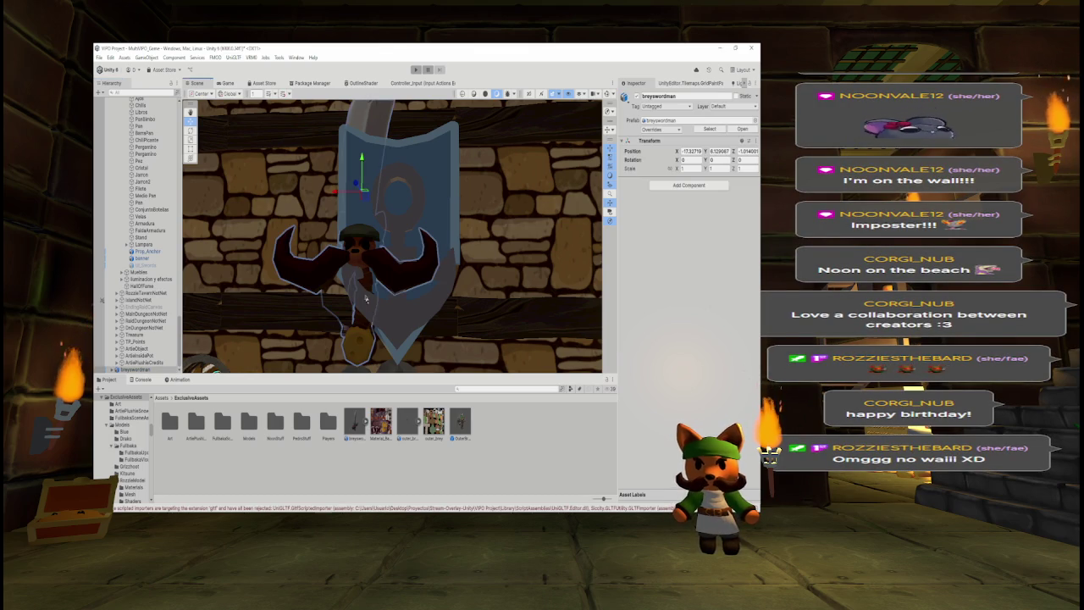
pyautogui.moveTo(364, 193); pyautogui.dragTo(360, 258)
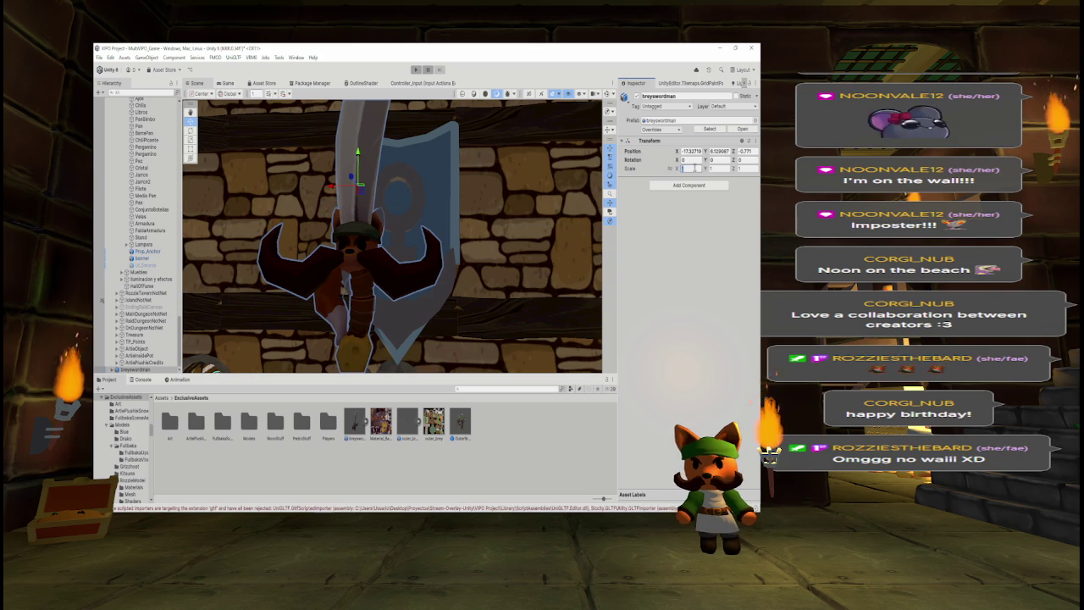
pyautogui.write('0.1')
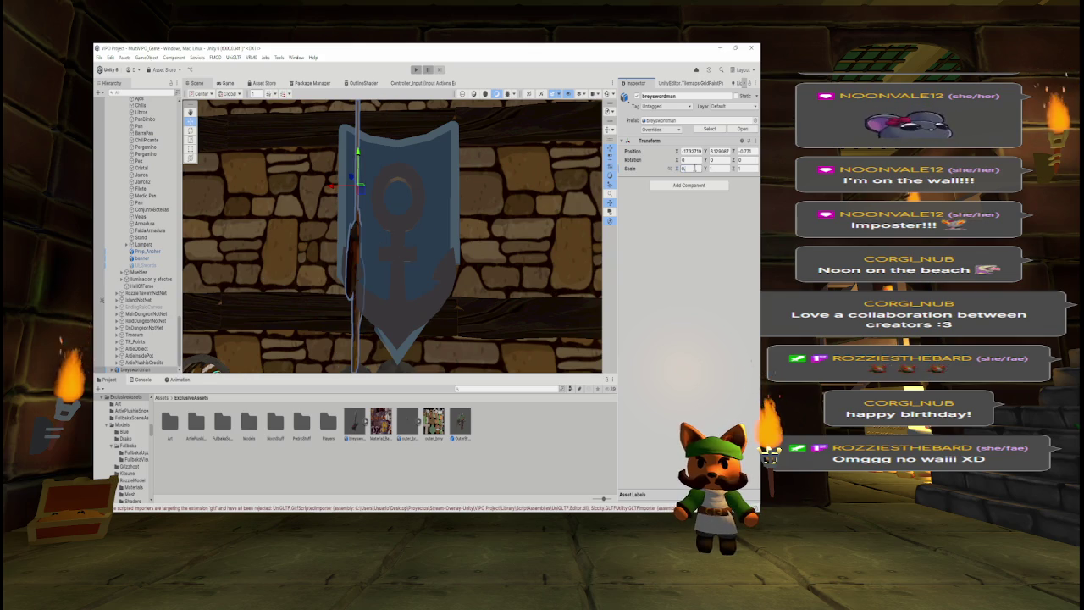
pyautogui.press('BackSpace')
pyautogui.write('3')
pyautogui.press('Tab')
pyautogui.write('0.3')
pyautogui.press('Tab')
pyautogui.write('0.3')
pyautogui.click(669, 169)
pyautogui.doubleClick(688, 168)
pyautogui.write('0,45')
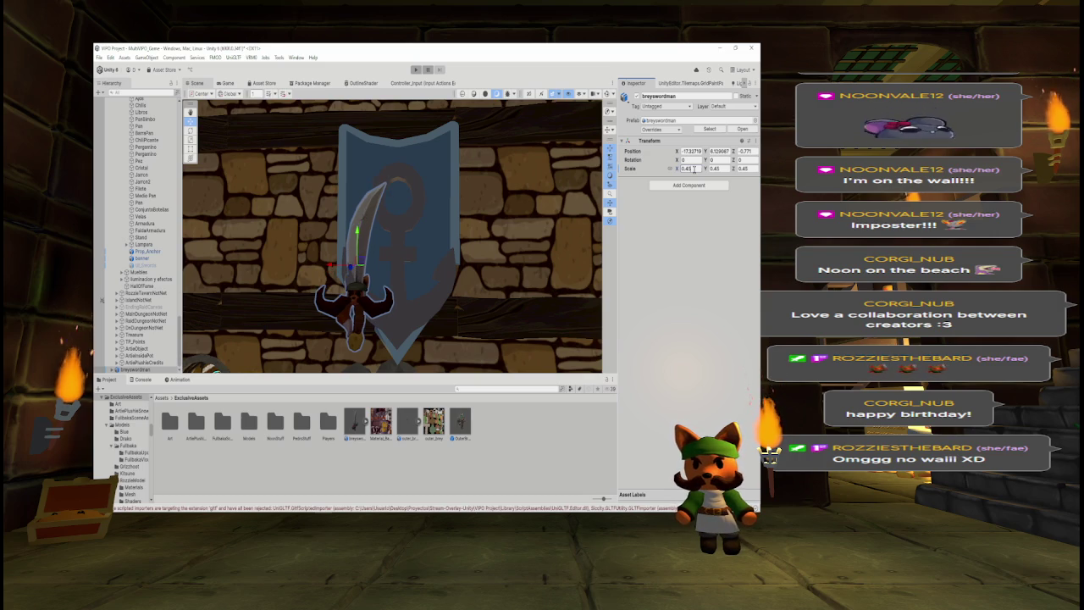
pyautogui.press('BackSpace')
pyautogui.write('5')
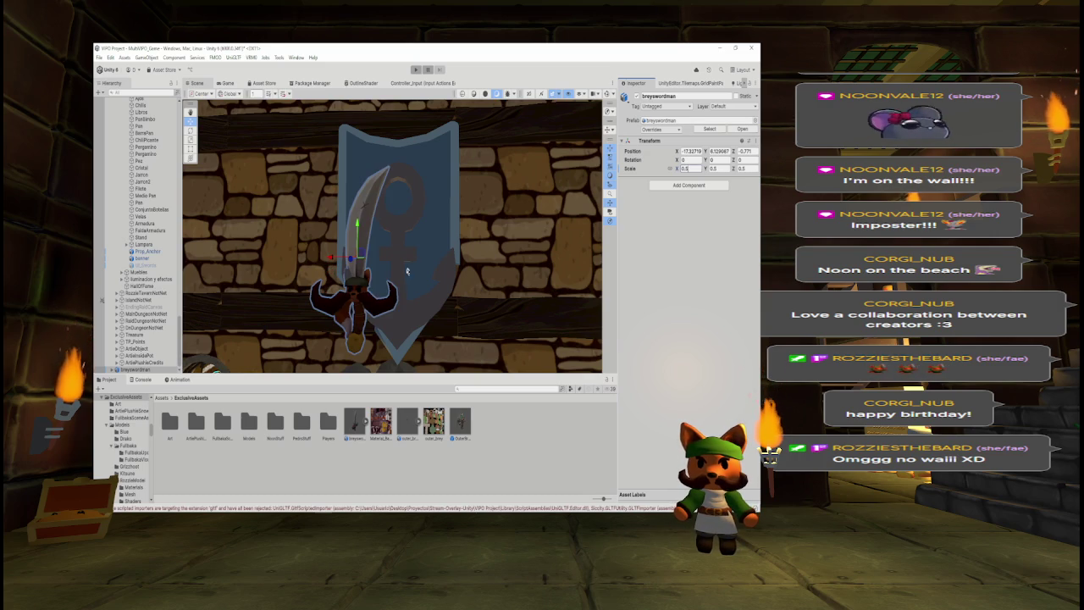
# Tilt breyswordman to Z rotation -45 on the shield.
pyautogui.moveTo(366, 274)
pyautogui.mouseDown()
pyautogui.moveTo(339, 260)
pyautogui.moveTo(363, 254)
pyautogui.moveTo(380, 187)
pyautogui.mouseUp()
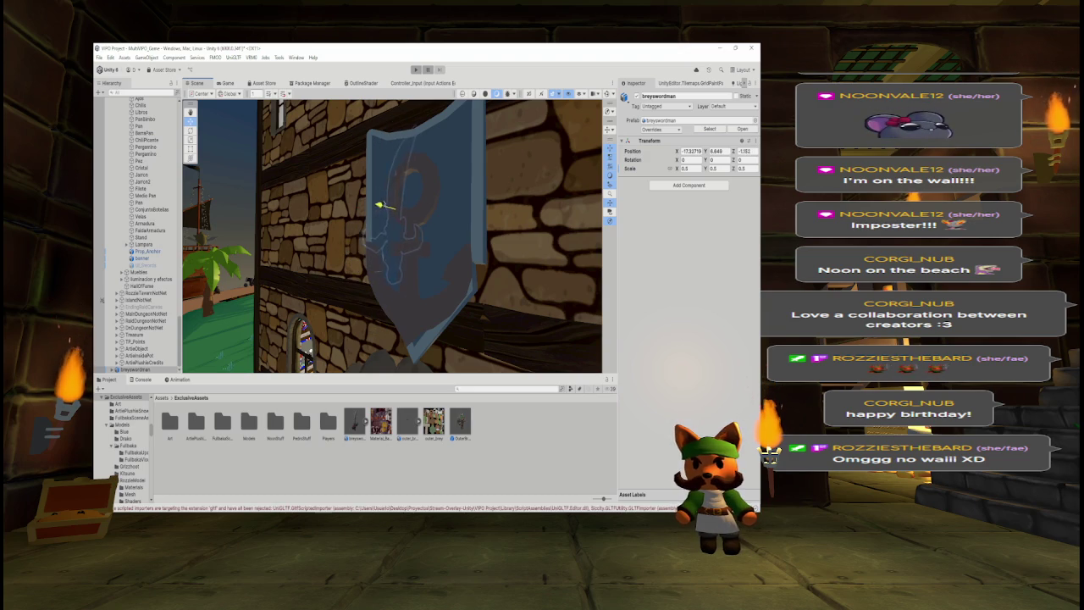
pyautogui.click(742, 160)
pyautogui.click(719, 161)
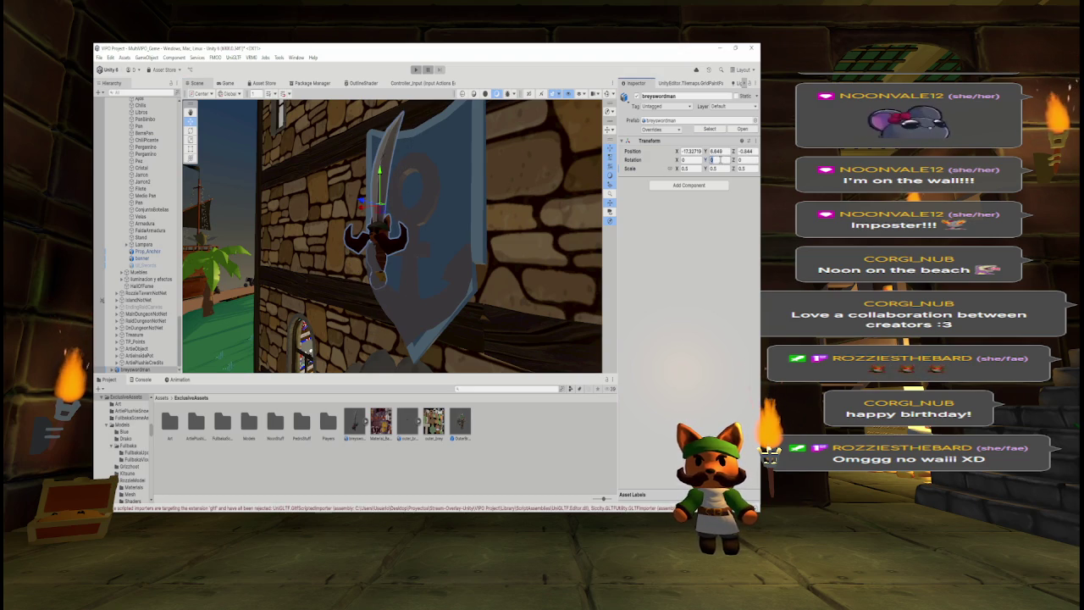
pyautogui.write('45')
pyautogui.press('Escape')
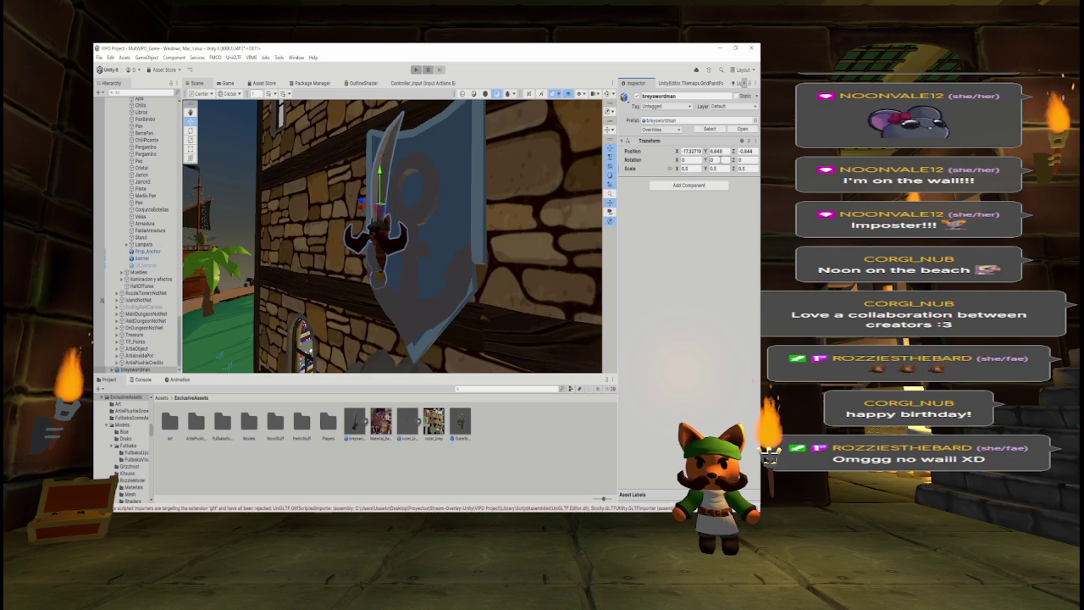
pyautogui.write('45')
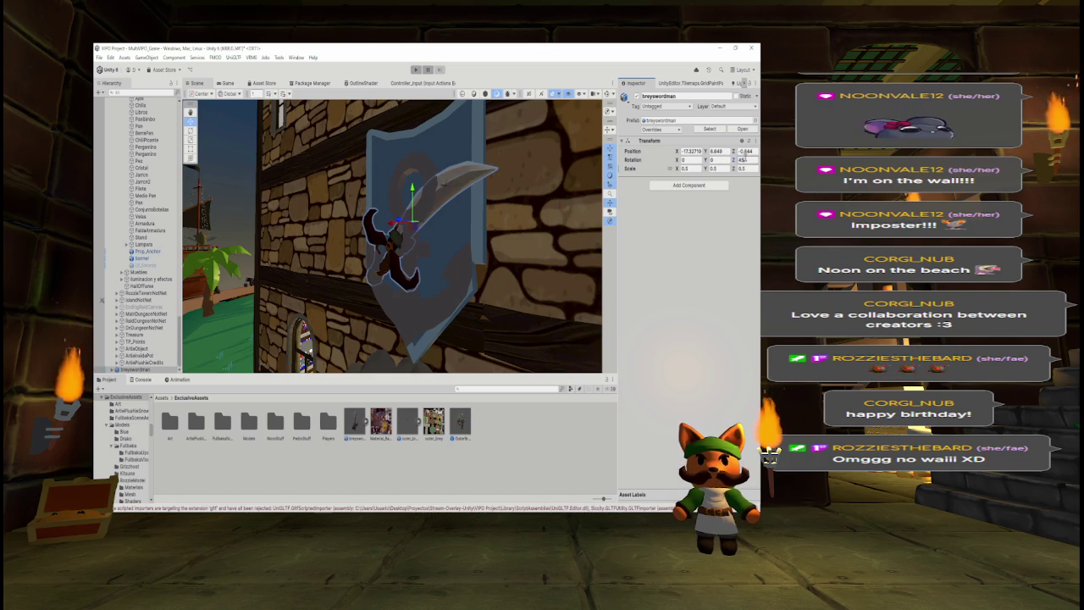
pyautogui.write('-45')
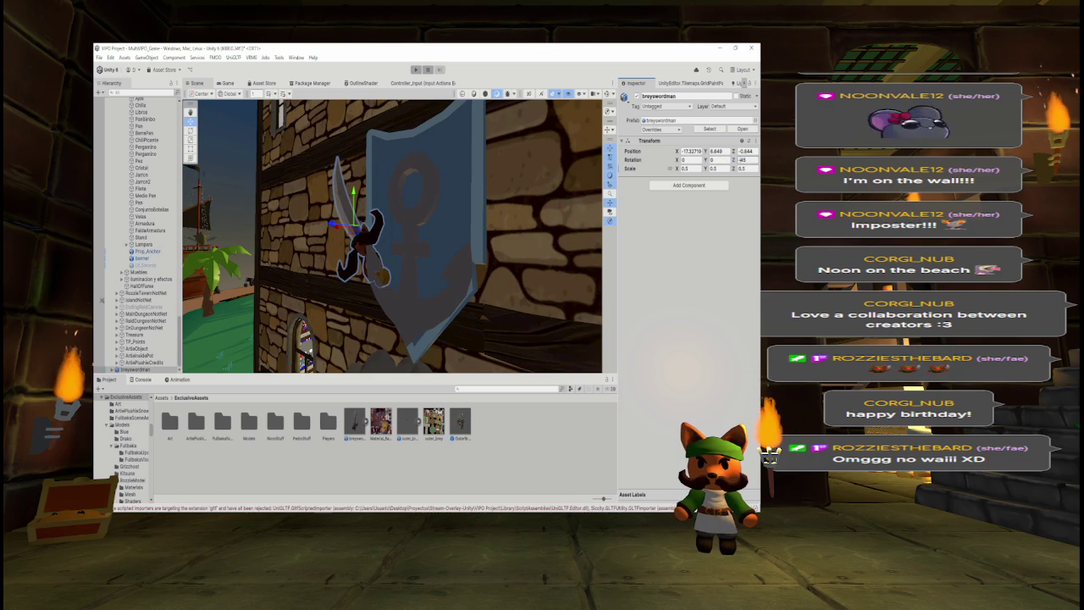
# Rotate breyswordman to Z -135 and slide it toward the shield's right side.
pyautogui.click(190, 130)
pyautogui.moveTo(383, 222)
pyautogui.mouseDown()
pyautogui.moveTo(360, 259)
pyautogui.moveTo(337, 250)
pyautogui.mouseUp()
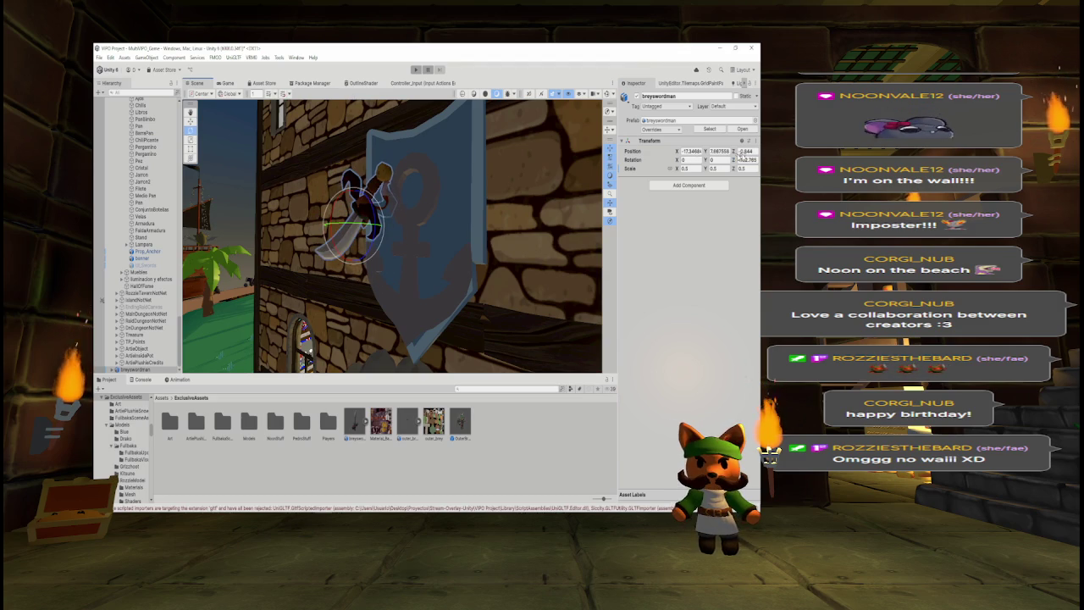
pyautogui.click(747, 159)
pyautogui.write('-135')
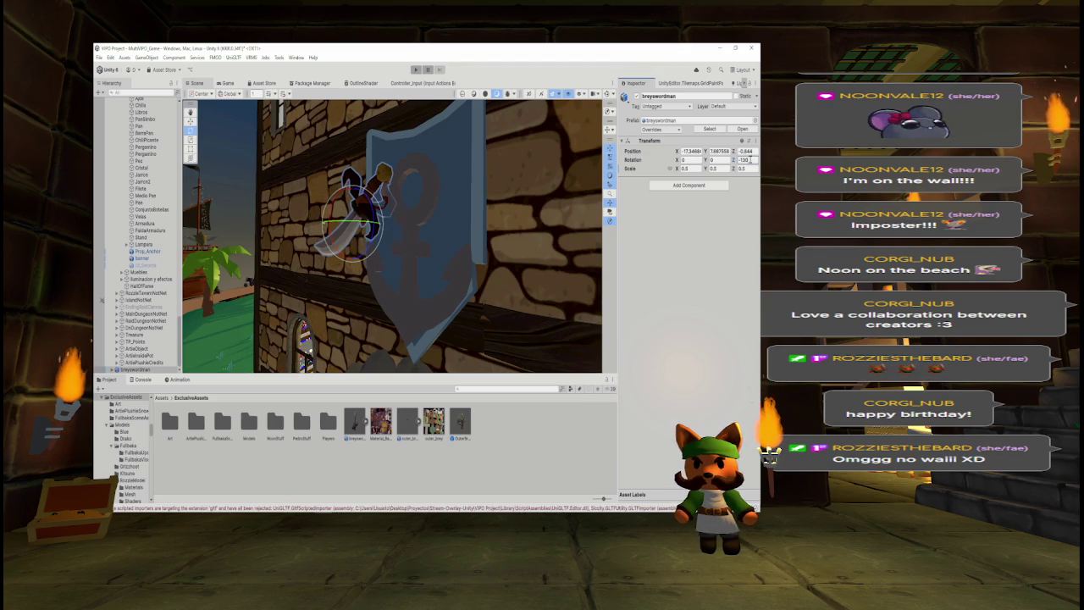
pyautogui.press('BackSpace')
pyautogui.press('BackSpace')
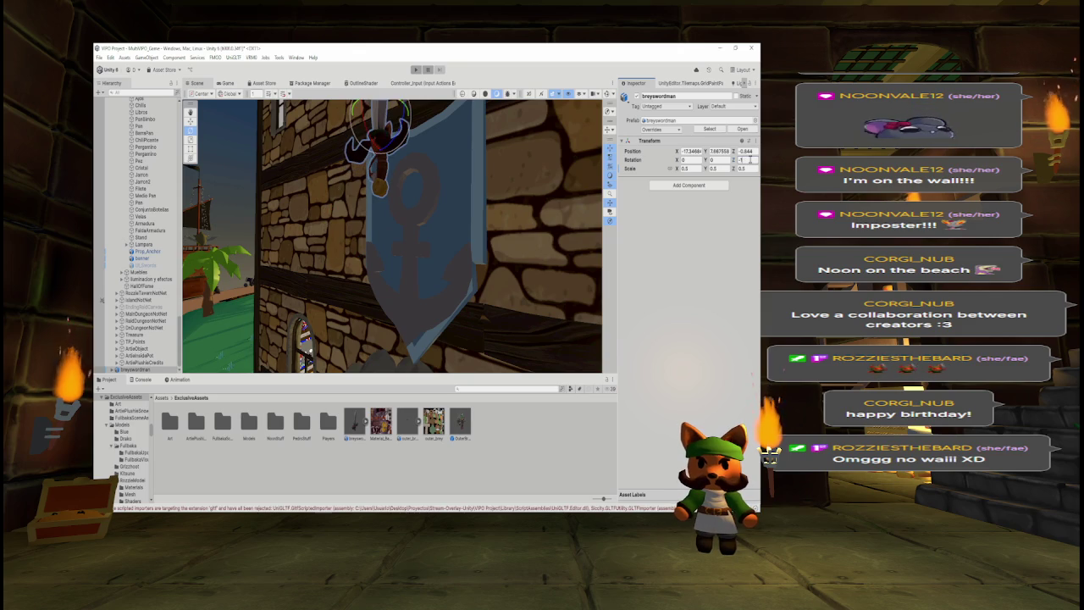
pyautogui.write('80')
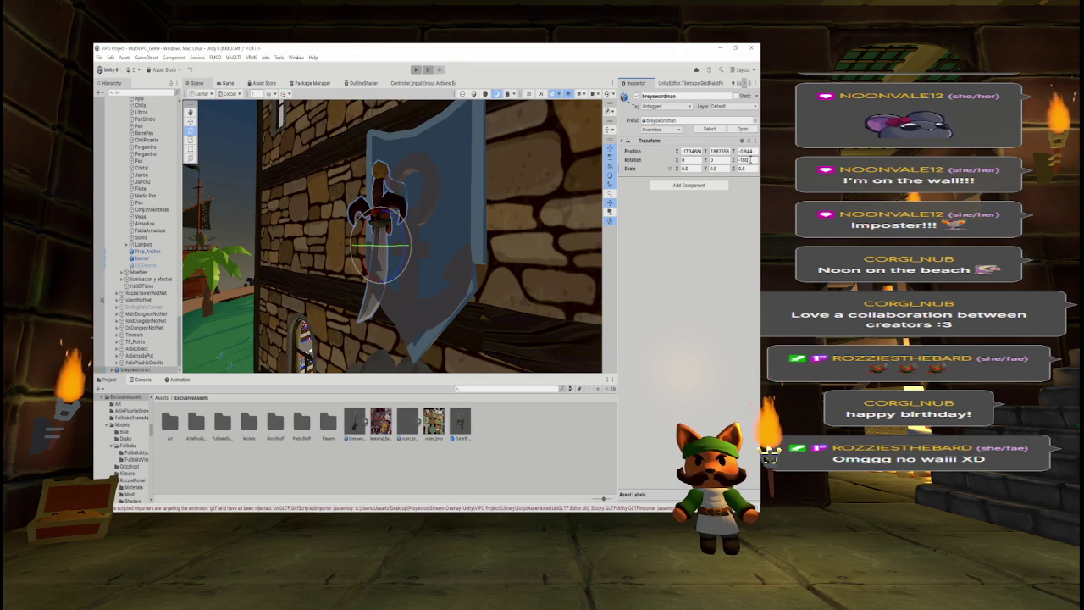
pyautogui.press('BackSpace')
pyautogui.press('BackSpace')
pyautogui.write('35')
pyautogui.moveTo(441, 254)
pyautogui.mouseDown()
pyautogui.moveTo(421, 264)
pyautogui.moveTo(460, 259)
pyautogui.moveTo(455, 370)
pyautogui.mouseUp()
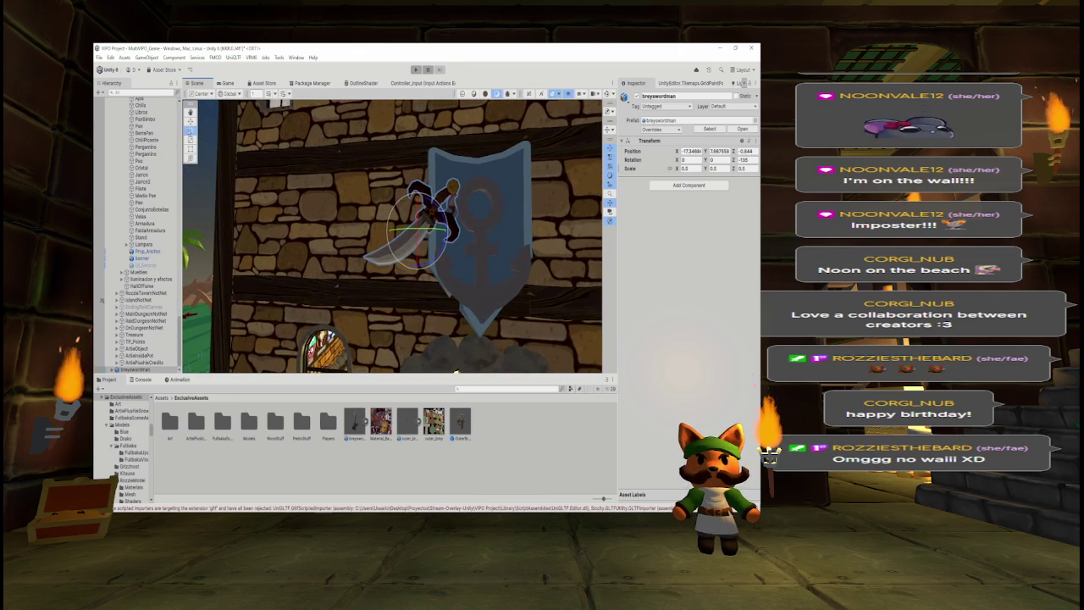
pyautogui.moveTo(449, 217)
pyautogui.mouseDown()
pyautogui.moveTo(526, 209)
pyautogui.moveTo(525, 180)
pyautogui.moveTo(471, 201)
pyautogui.mouseUp()
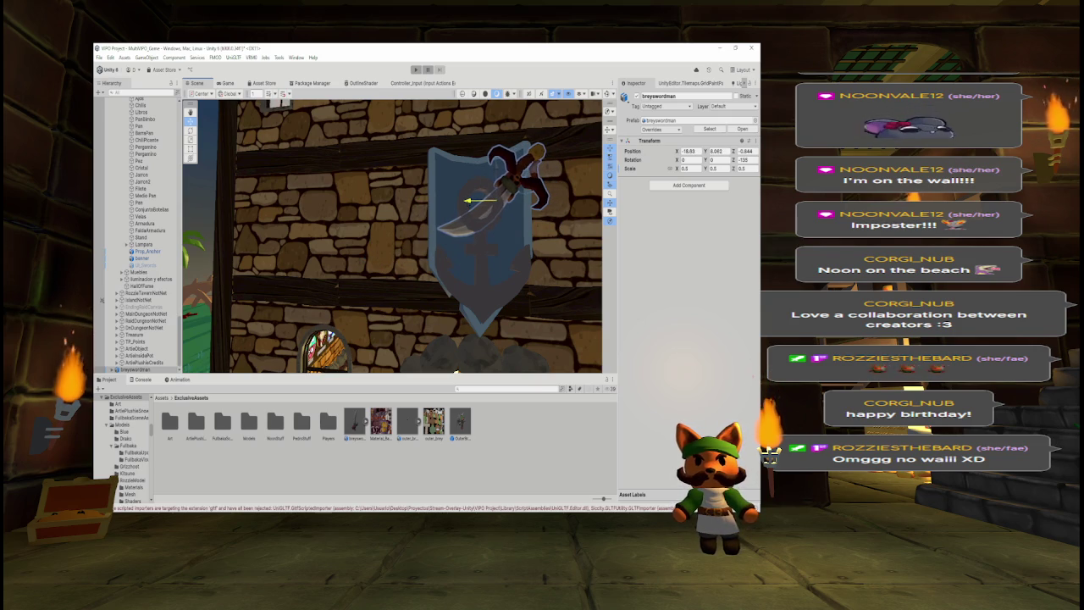
# Duplicate breyswordman and set the copy's Z rotation to 135.
pyautogui.click(154, 370)
pyautogui.hotkey('ctrl', 'd')
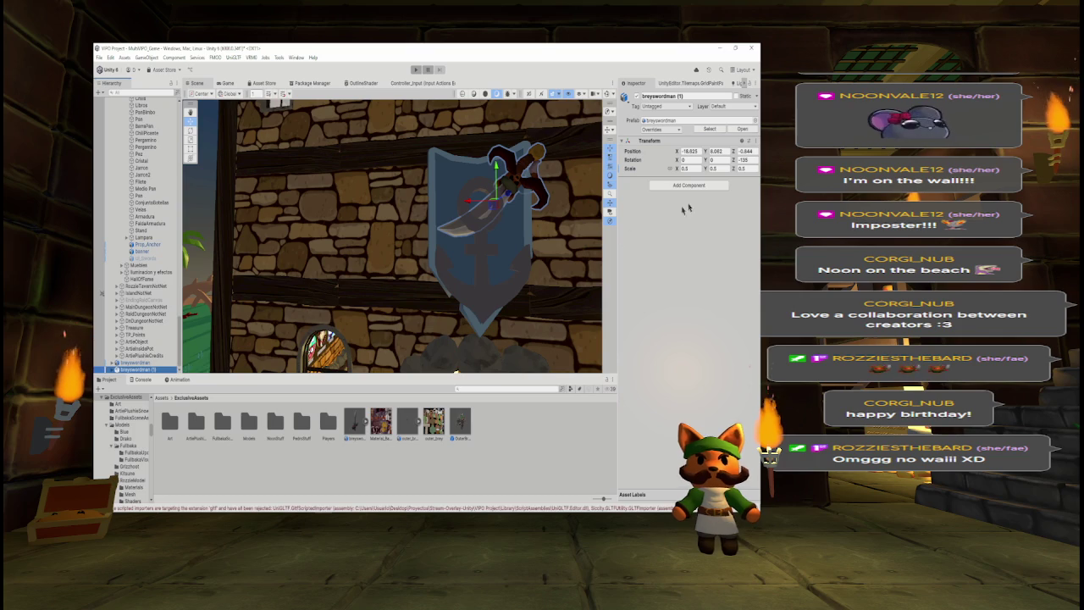
pyautogui.click(743, 159)
pyautogui.write('135')
pyautogui.press('Return')
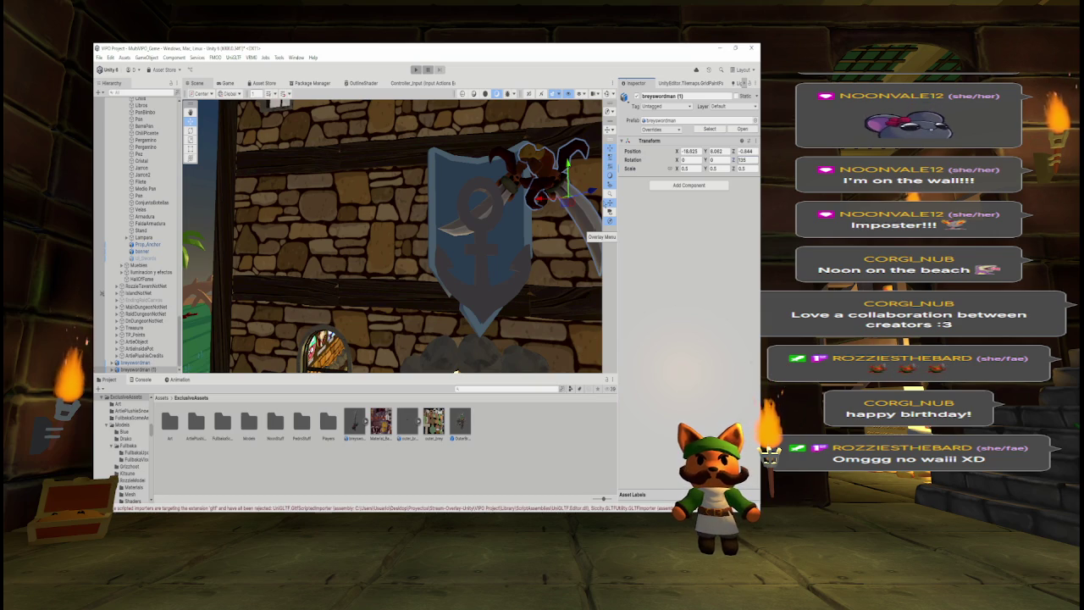
# Mirror the copy with X scale -0.5, zero its Z rotation, and slide it left.
pyautogui.click(696, 168)
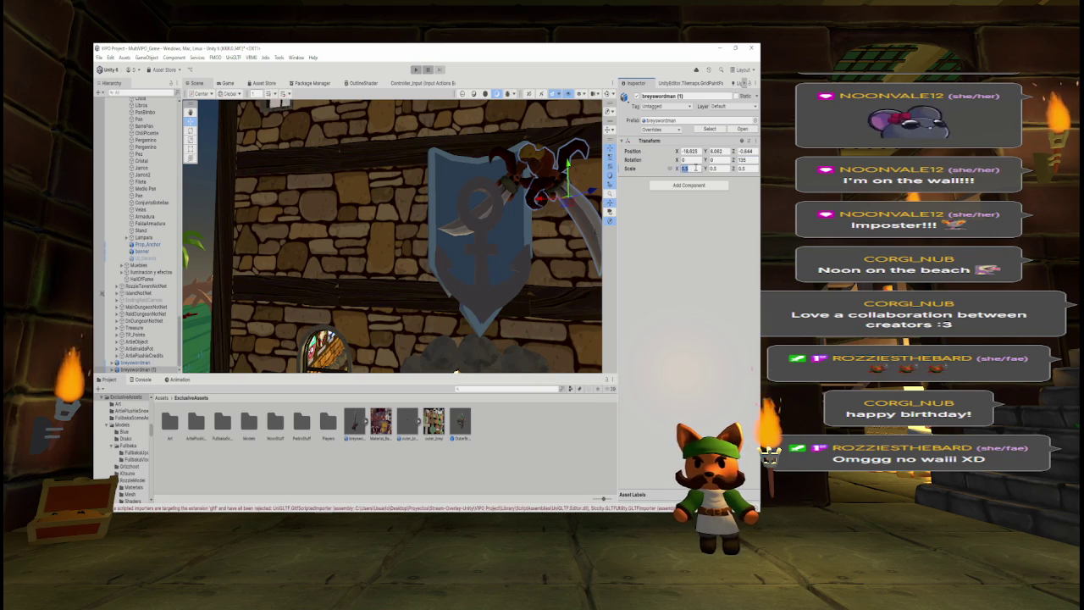
pyautogui.write('-0.5')
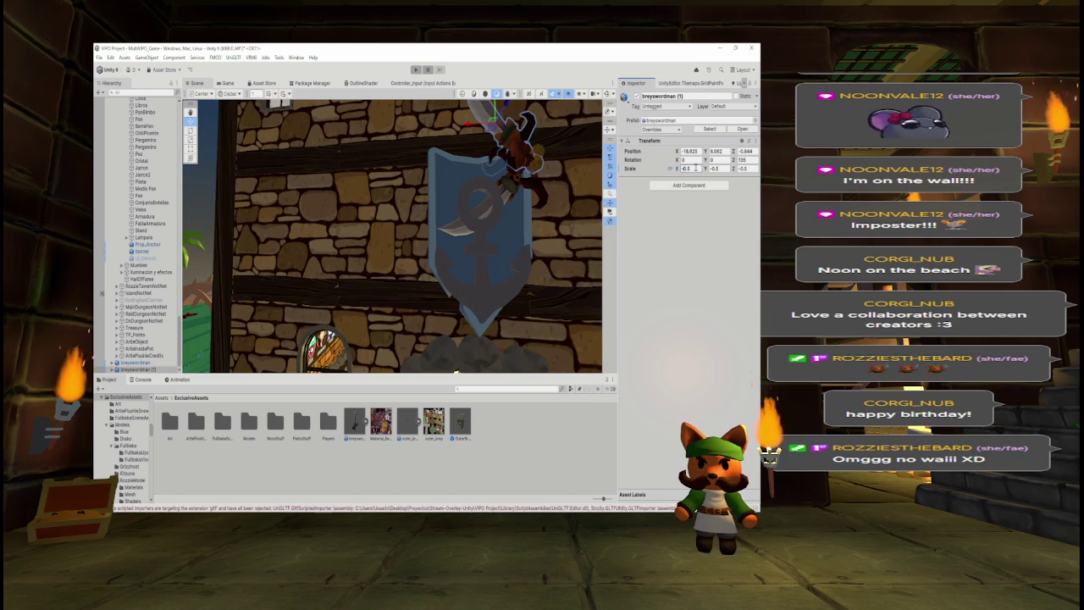
pyautogui.click(743, 160)
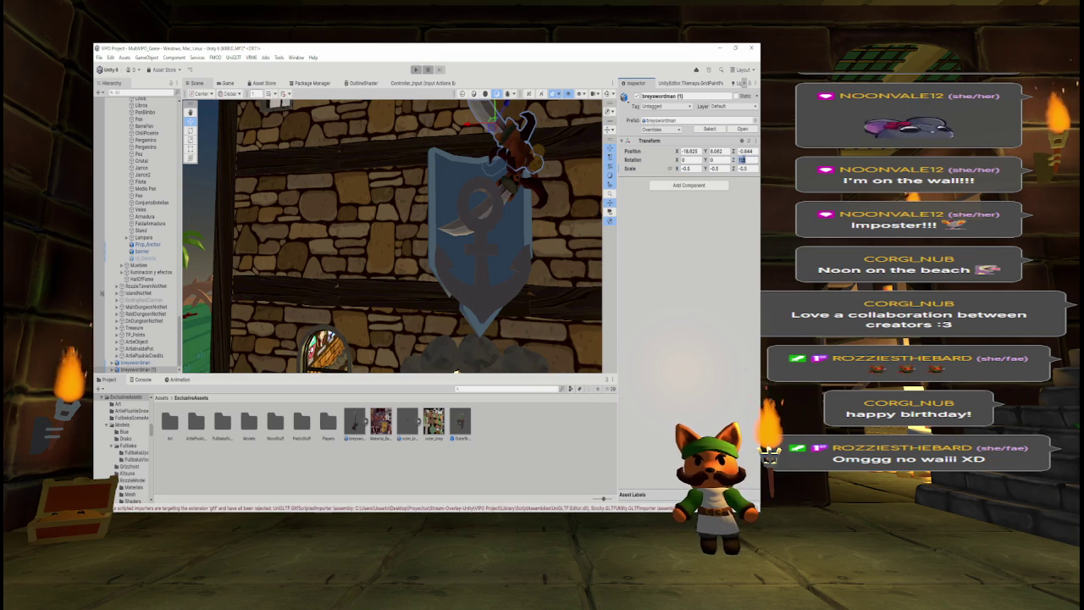
pyautogui.write('0')
pyautogui.click(723, 168)
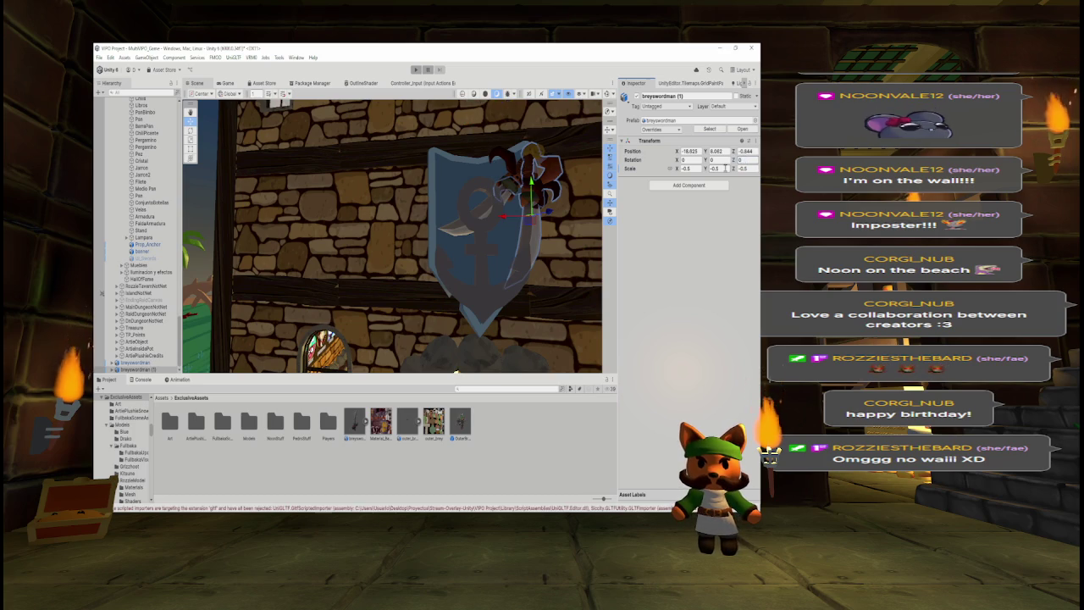
pyautogui.moveTo(508, 216); pyautogui.dragTo(434, 218)
pyautogui.moveTo(508, 193); pyautogui.dragTo(440, 213)
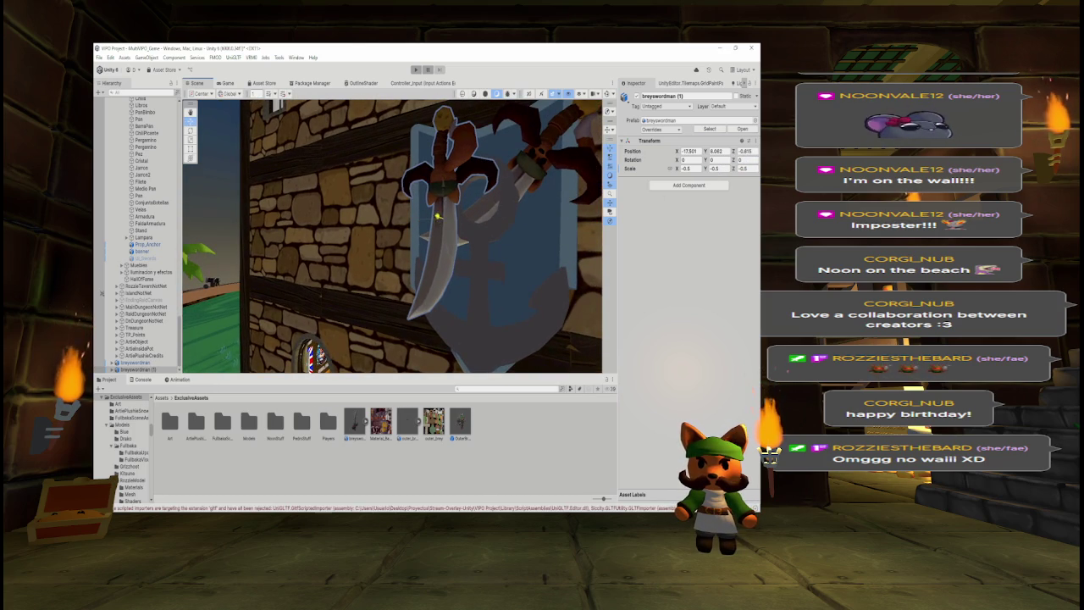
# Turn the copy to Y rotation 180 and Z rotation 45.
pyautogui.click(193, 131)
pyautogui.moveTo(453, 219); pyautogui.dragTo(521, 206)
pyautogui.click(716, 160)
pyautogui.write('180')
pyautogui.click(746, 159)
pyautogui.write('-1')
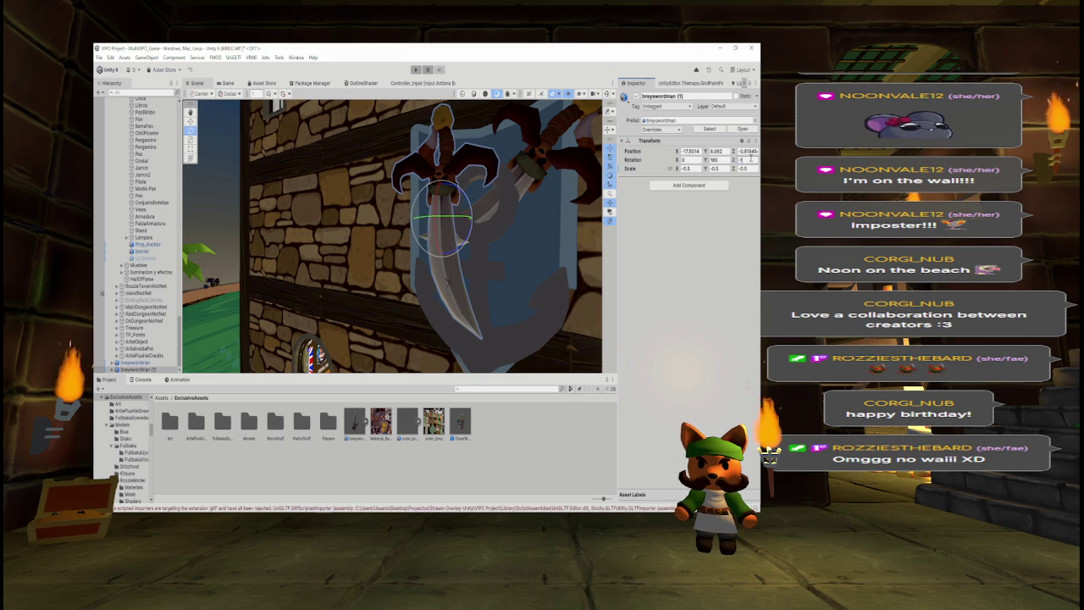
pyautogui.write('35')
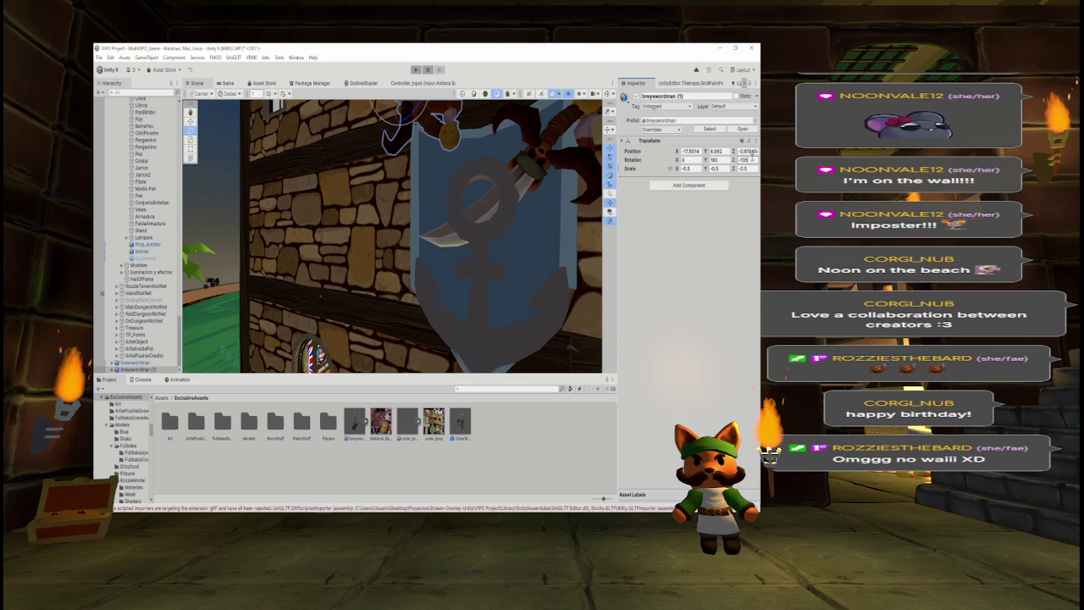
pyautogui.press('Return')
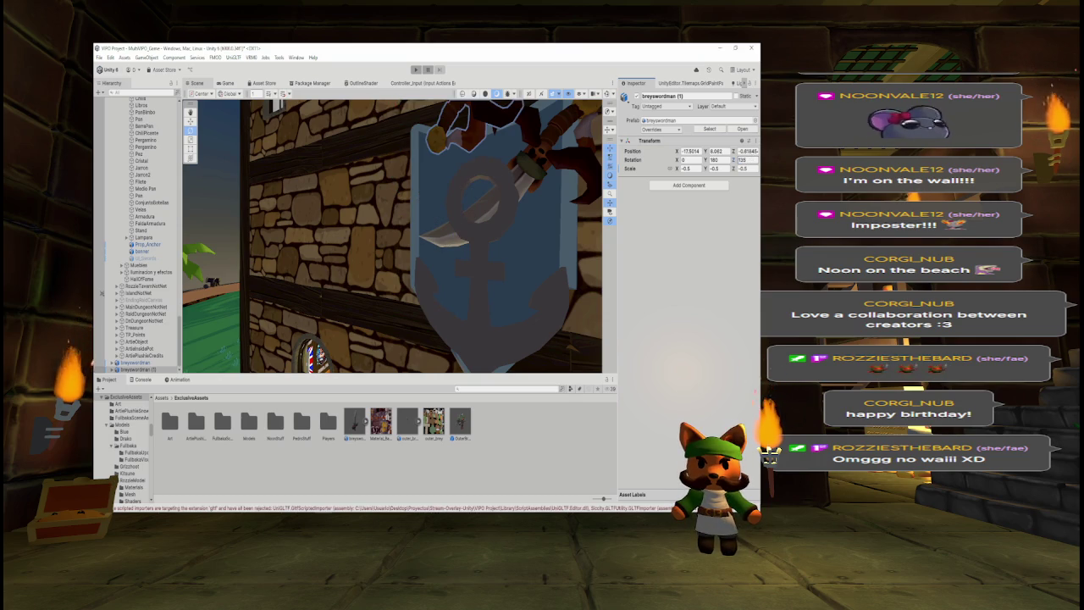
pyautogui.moveTo(471, 211)
pyautogui.mouseDown()
pyautogui.moveTo(461, 237)
pyautogui.moveTo(442, 247)
pyautogui.moveTo(471, 238)
pyautogui.mouseUp()
pyautogui.click(743, 159)
pyautogui.write('45')
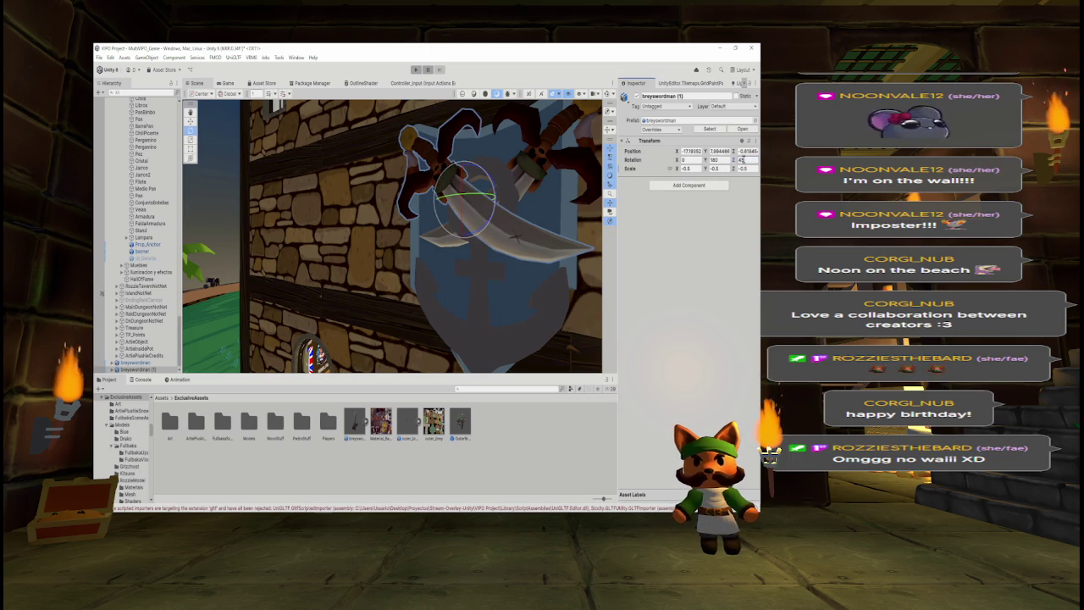
pyautogui.moveTo(438, 253); pyautogui.dragTo(330, 250)
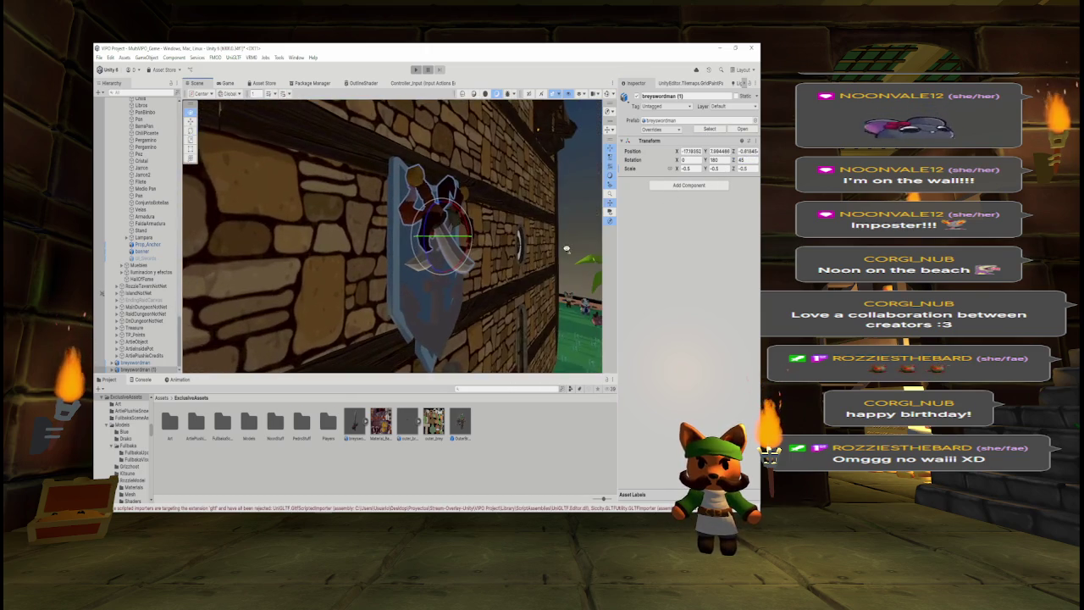
# Push the copy toward the wall and raise both swords higher on the shield.
pyautogui.click(190, 118)
pyautogui.moveTo(466, 237)
pyautogui.mouseDown()
pyautogui.moveTo(345, 259)
pyautogui.moveTo(472, 258)
pyautogui.moveTo(266, 254)
pyautogui.moveTo(285, 257)
pyautogui.mouseUp()
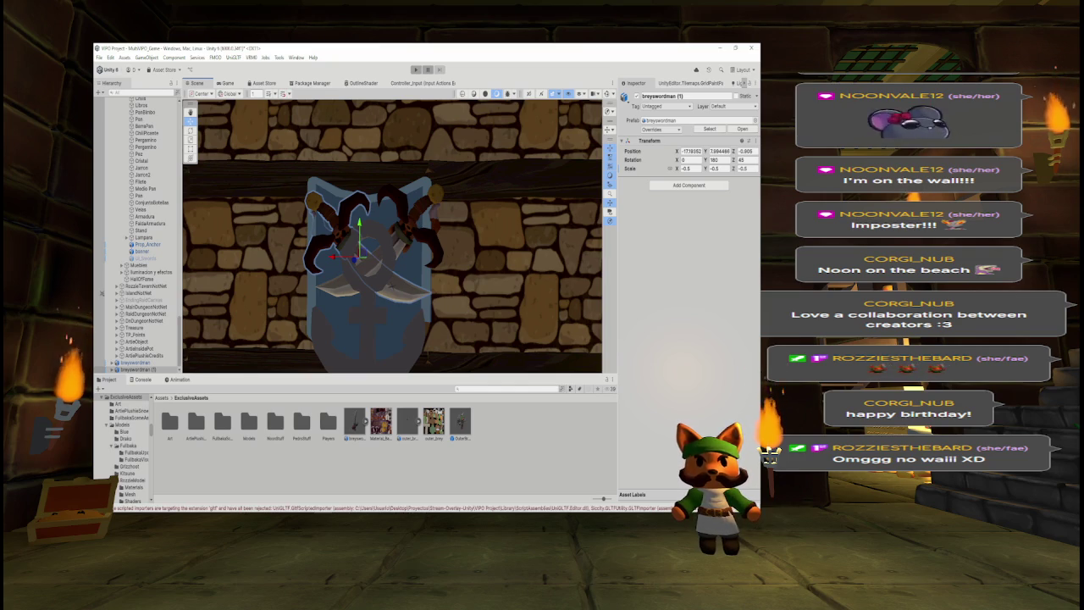
pyautogui.click(135, 363)
pyautogui.click(715, 151)
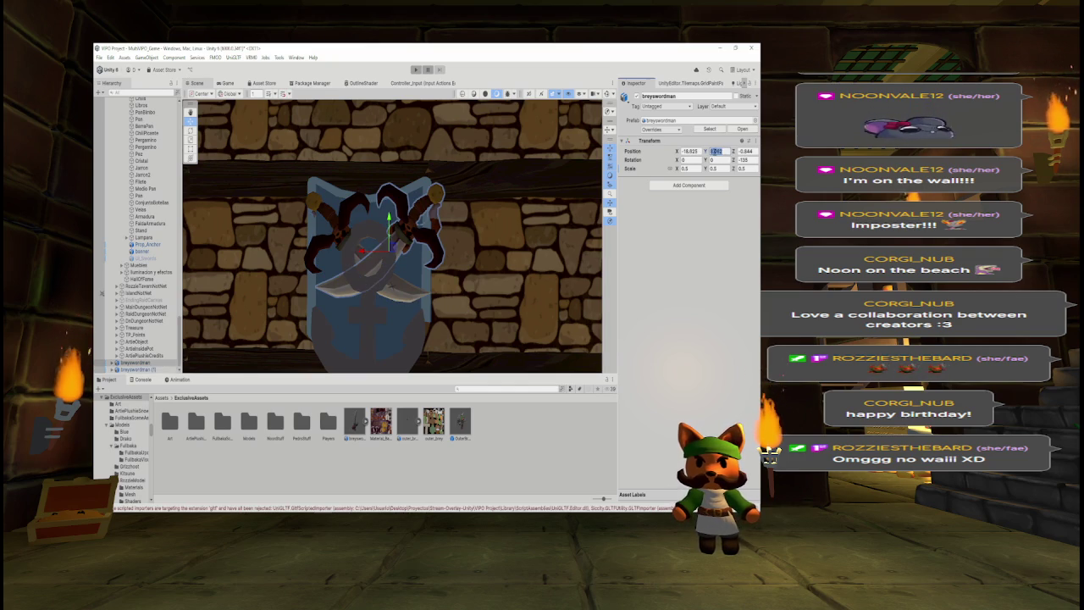
pyautogui.hotkey('ctrl', 'z')
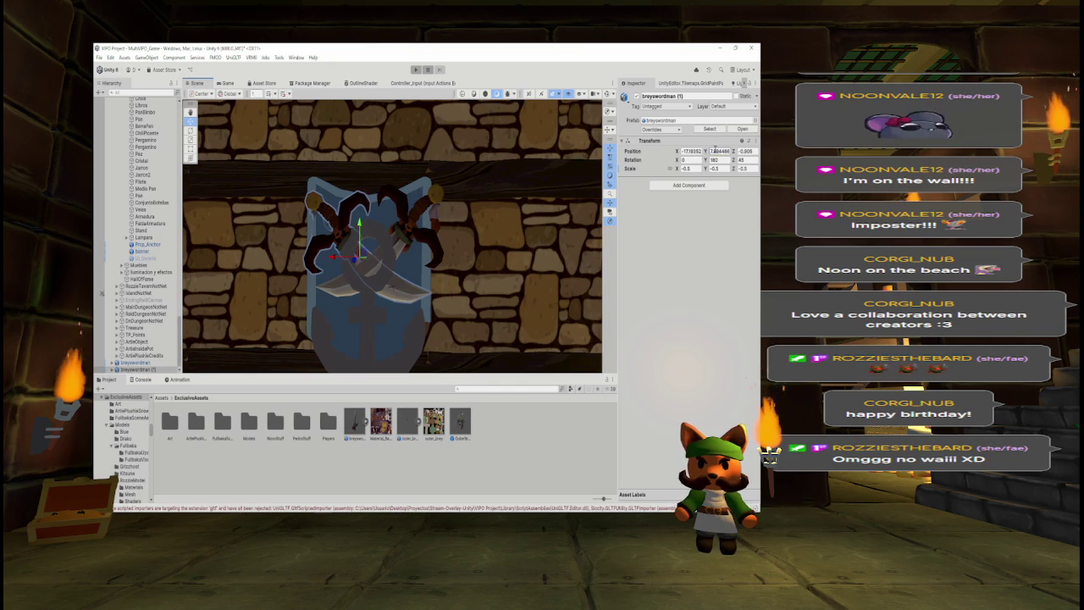
pyautogui.hotkey('ctrl', 'v')
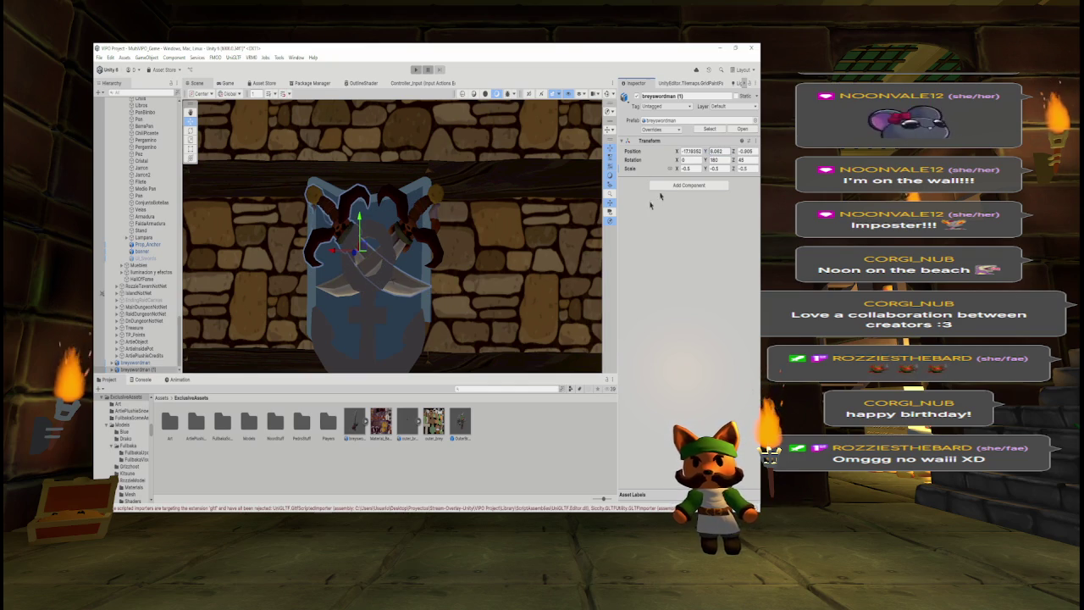
pyautogui.keyDown('ctrl'); pyautogui.click(135, 363); pyautogui.keyUp('ctrl')
pyautogui.moveTo(373, 219); pyautogui.dragTo(373, 209)
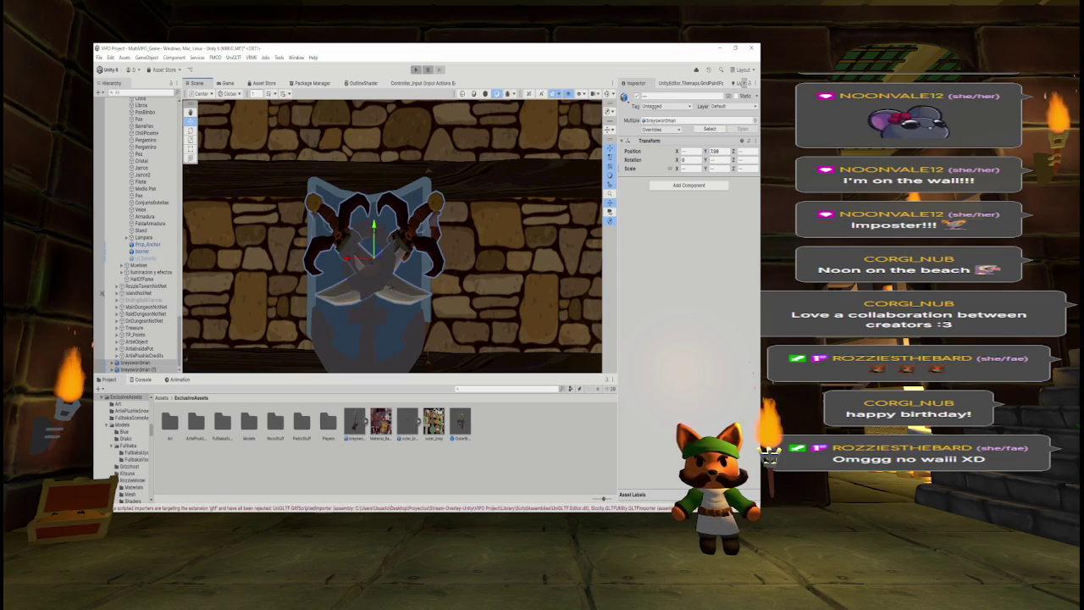
pyautogui.click(135, 369)
pyautogui.click(696, 169)
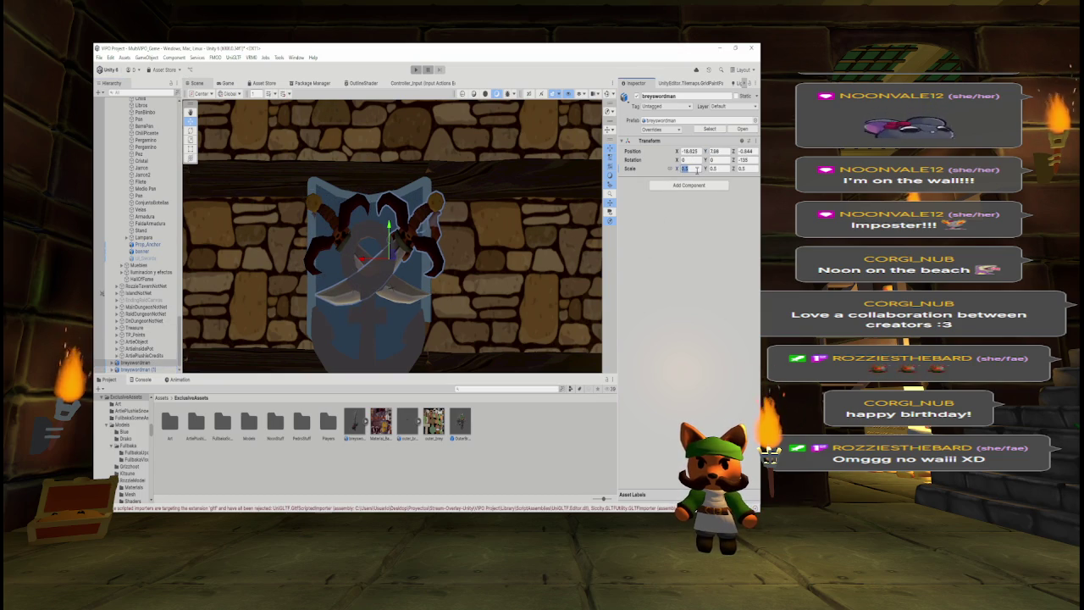
# Scale breyswordman to 0.75 and the mirrored copy to -0.75, repositioning the enlarged sword.
pyautogui.write('0.75')
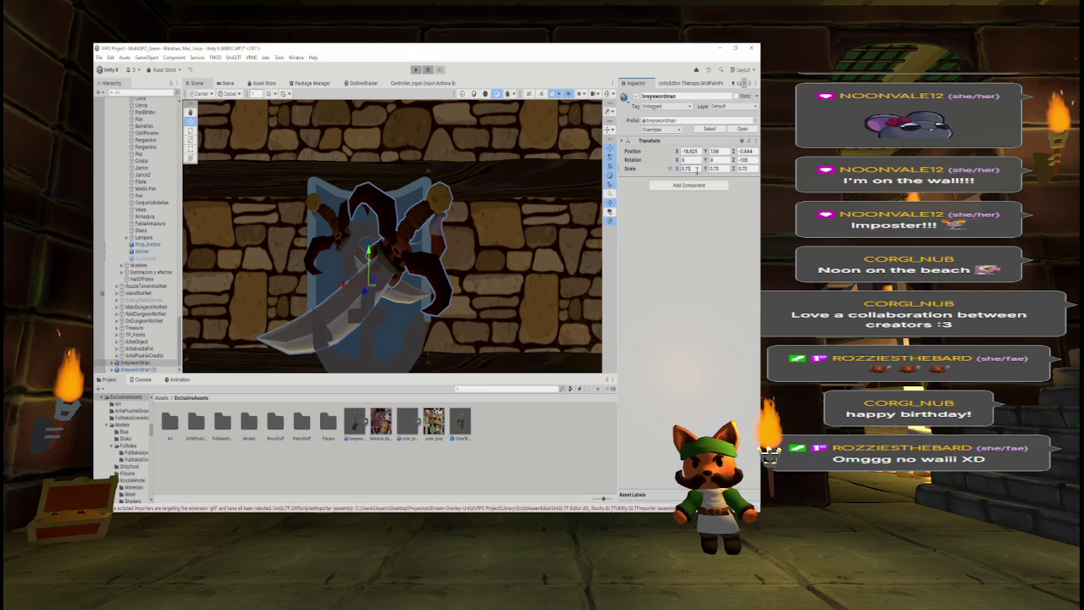
pyautogui.moveTo(368, 251)
pyautogui.mouseDown()
pyautogui.moveTo(368, 222)
pyautogui.moveTo(382, 248)
pyautogui.moveTo(471, 276)
pyautogui.moveTo(423, 233)
pyautogui.moveTo(441, 248)
pyautogui.moveTo(295, 242)
pyautogui.mouseUp()
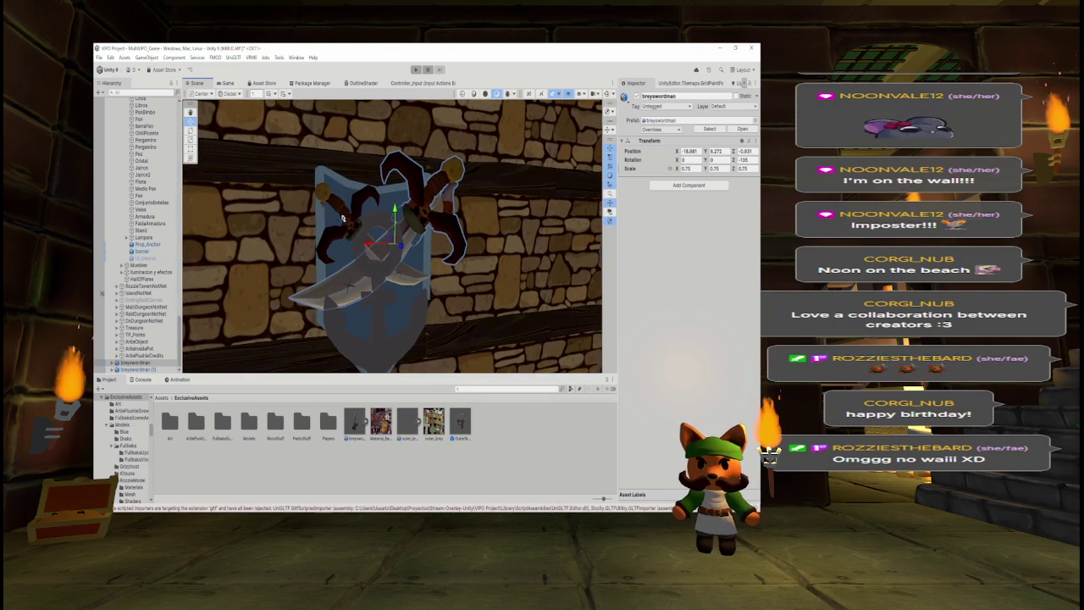
pyautogui.click(373, 246)
pyautogui.click(695, 168)
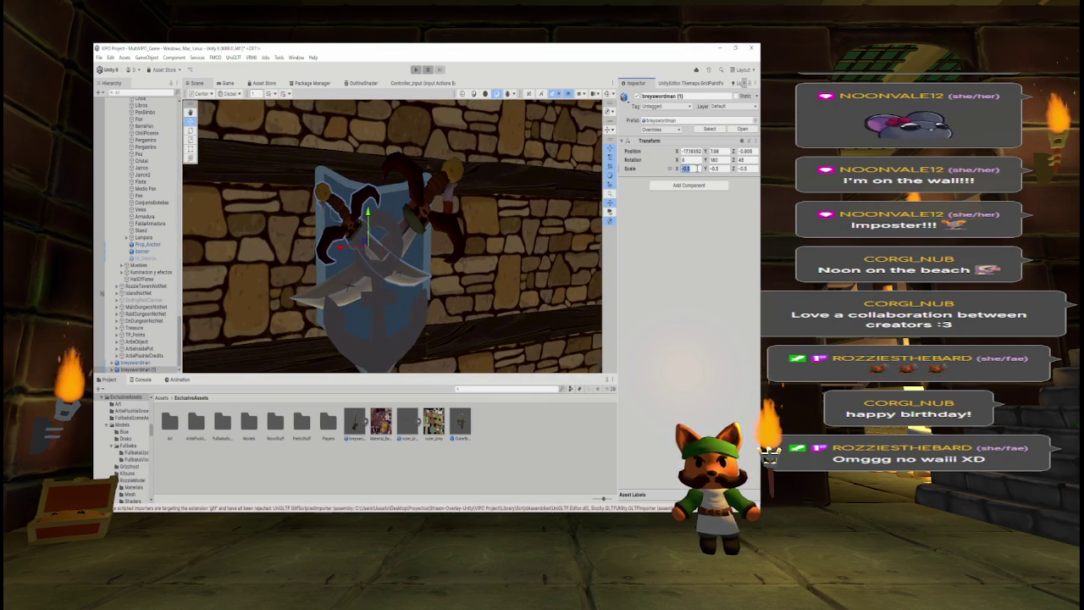
pyautogui.write('-')
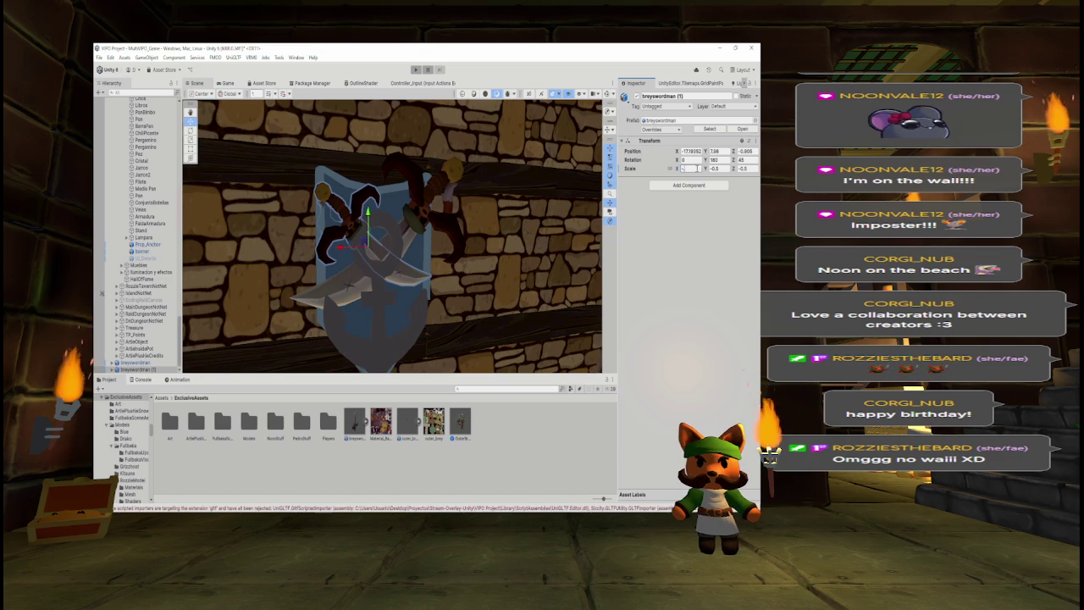
pyautogui.write('0.75')
pyautogui.moveTo(365, 246); pyautogui.dragTo(441, 248)
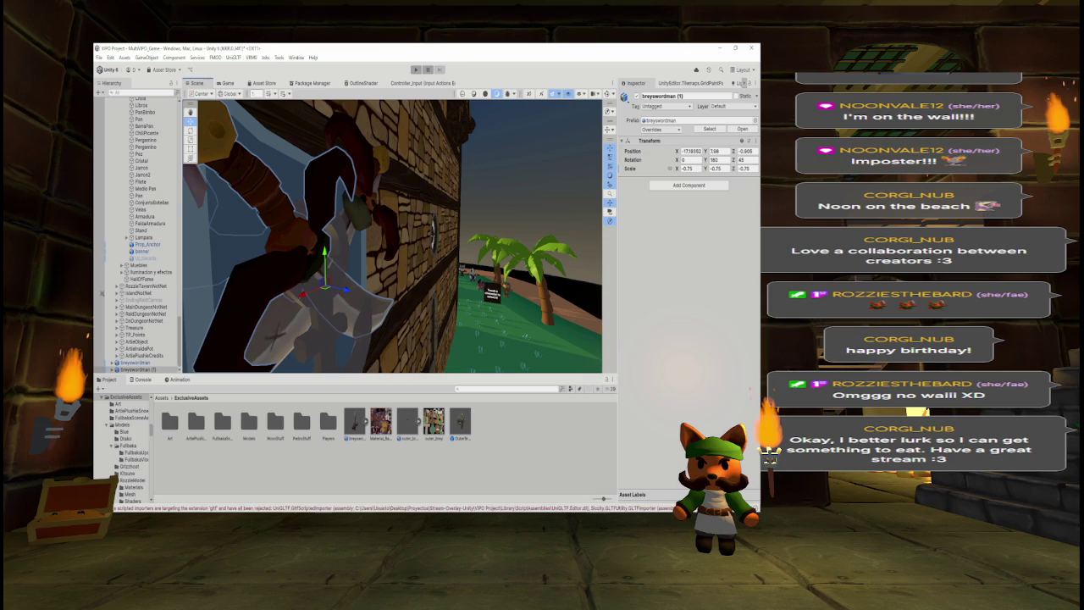
# Line up the sword copy with the original by editing its position values (8.272, 31).
pyautogui.press('f')
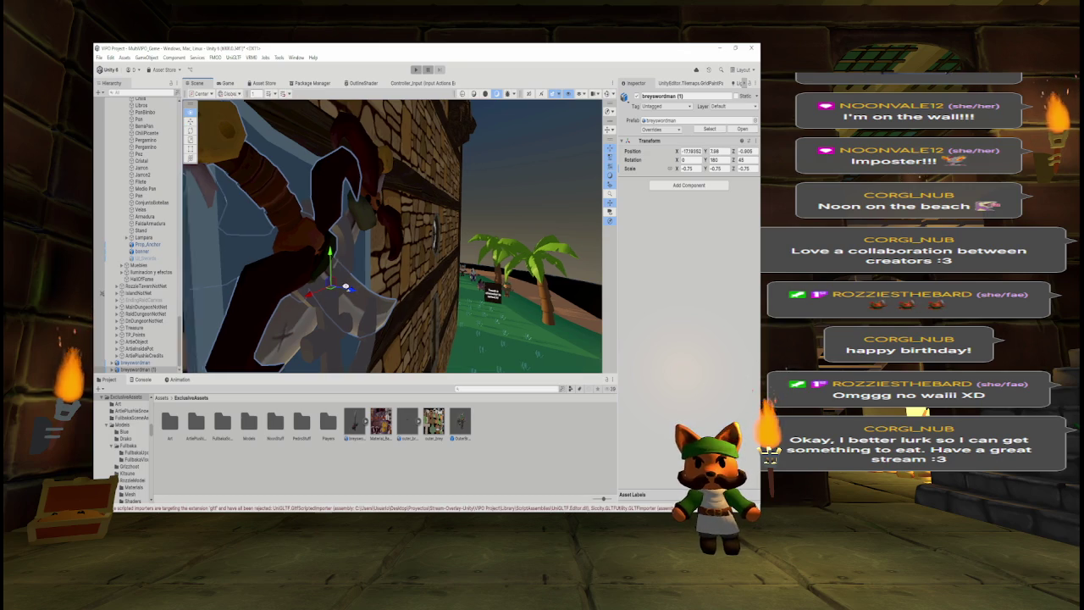
pyautogui.moveTo(394, 281)
pyautogui.mouseDown()
pyautogui.moveTo(371, 230)
pyautogui.moveTo(339, 241)
pyautogui.mouseUp()
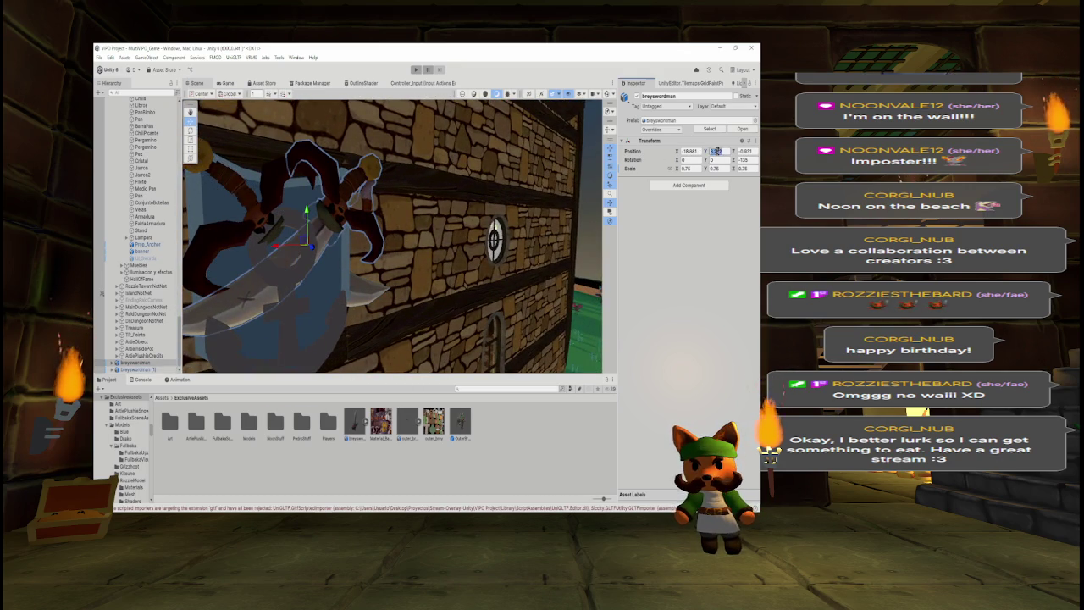
pyautogui.hotkey('ctrl', 'z')
pyautogui.press('f')
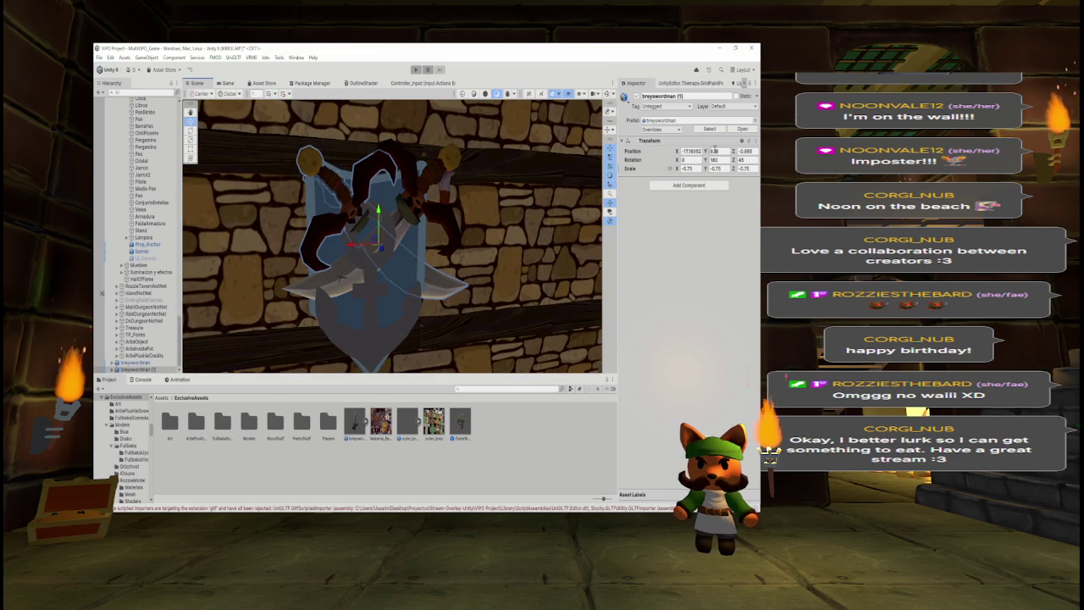
pyautogui.write('8.272')
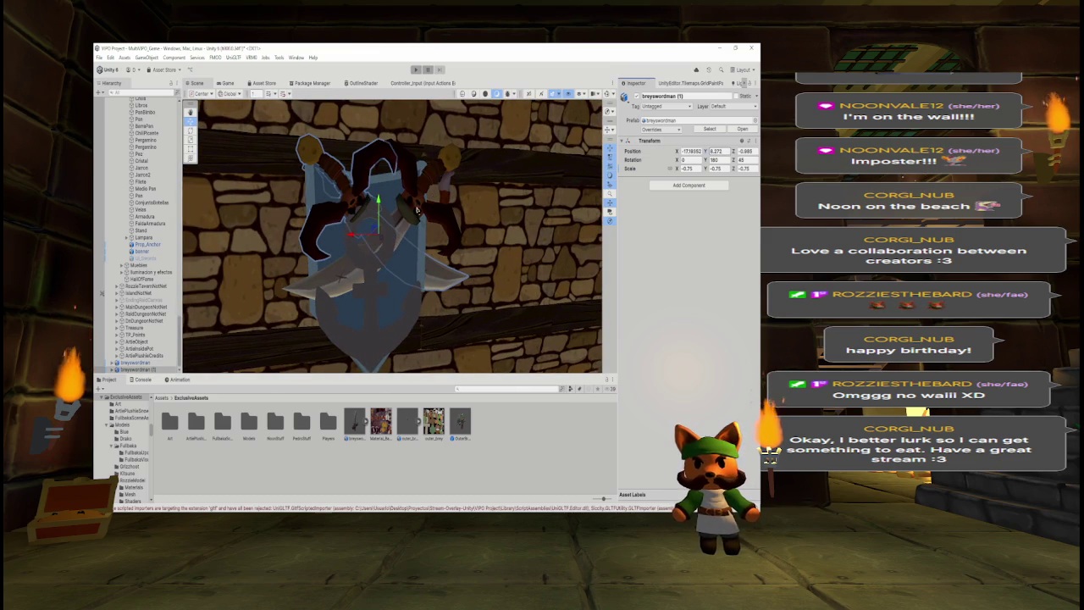
pyautogui.click(417, 210)
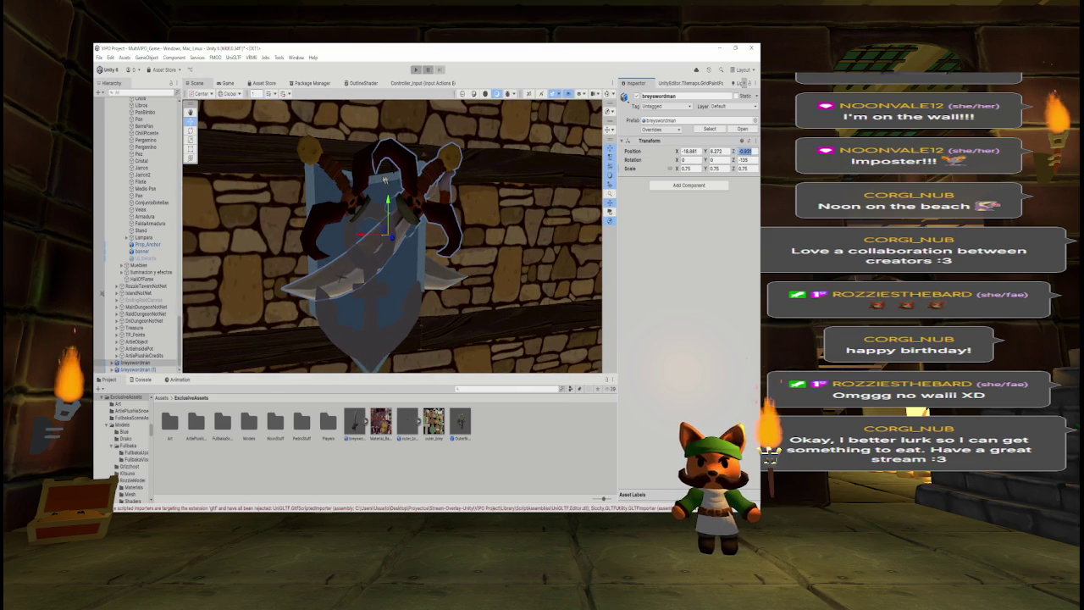
pyautogui.click(135, 369)
pyautogui.write('3')
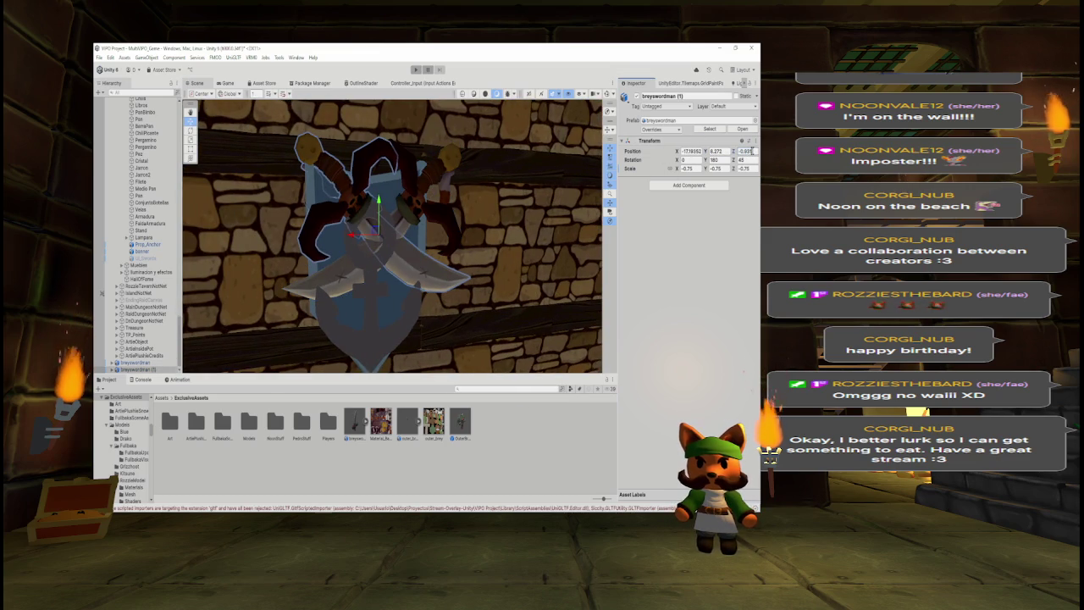
pyautogui.write('1')
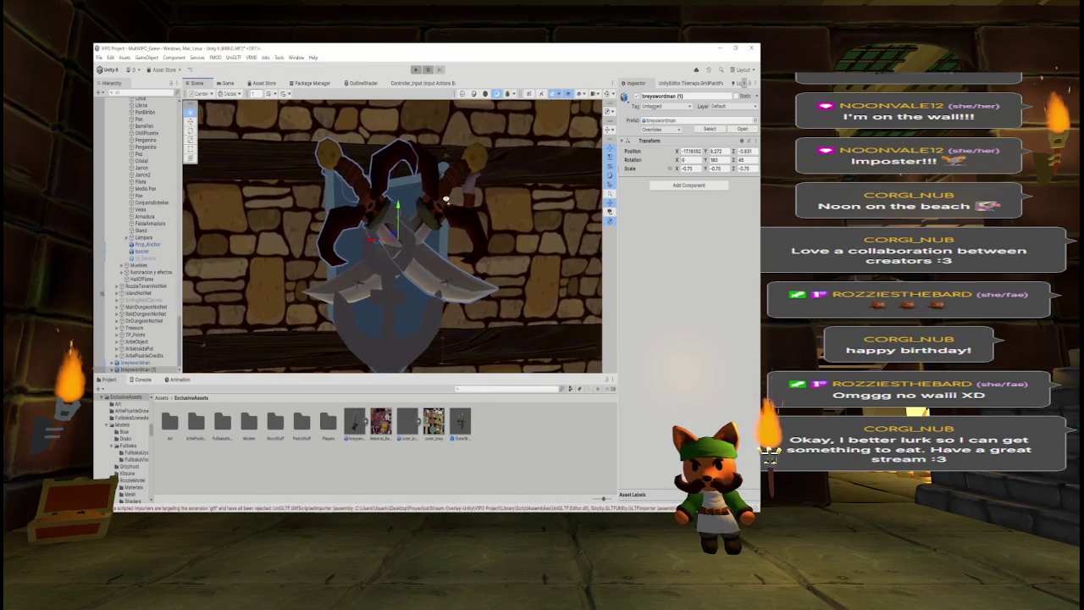
# Select both crossed swords and frame them together in the view.
pyautogui.keyDown('shift'); pyautogui.click(438, 209); pyautogui.keyUp('shift')
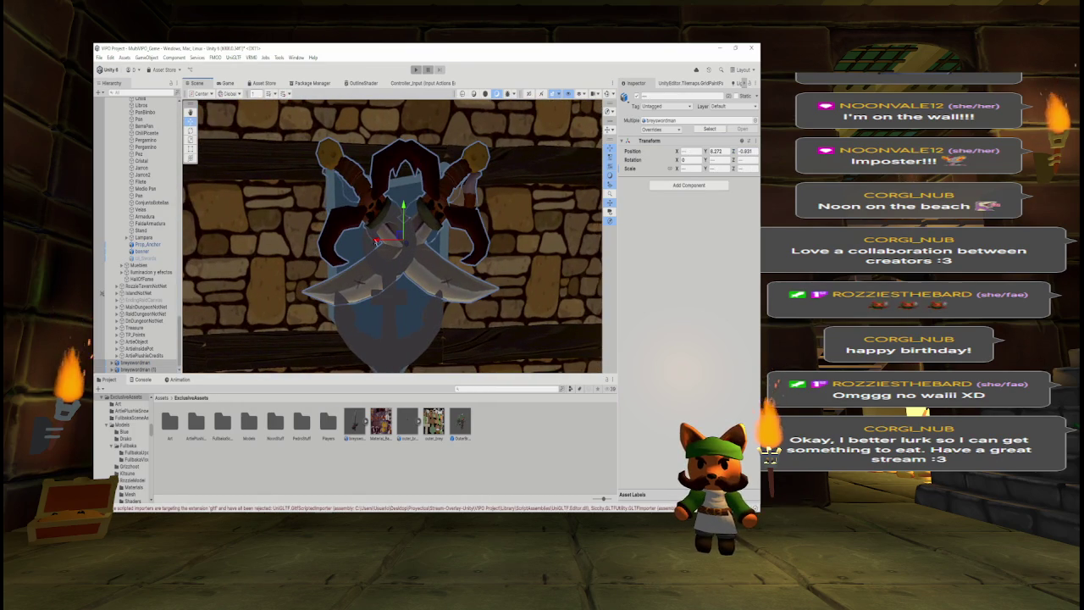
pyautogui.moveTo(364, 240); pyautogui.dragTo(375, 227)
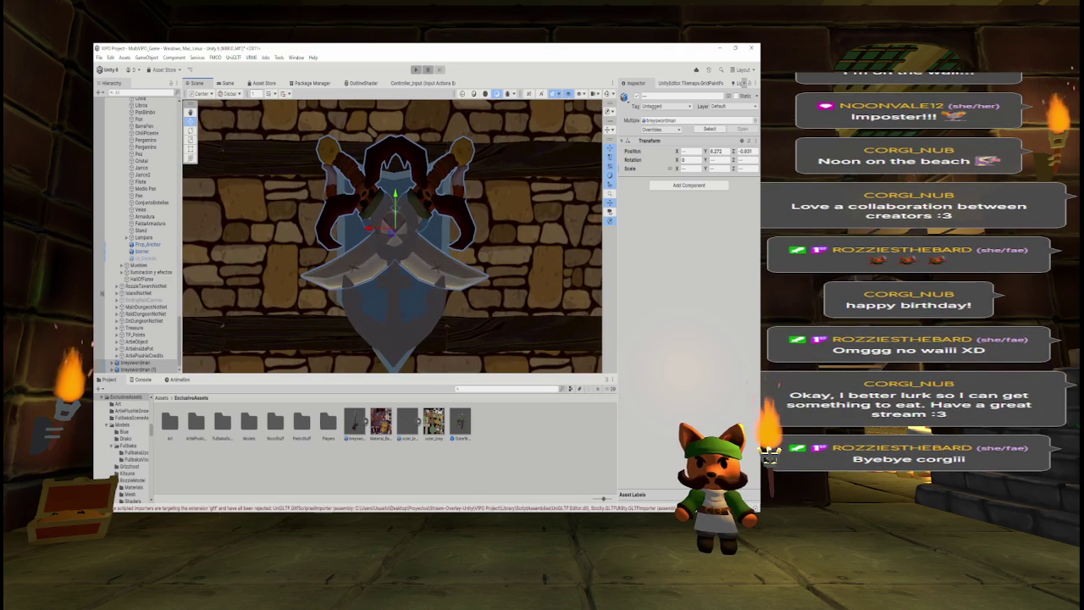
pyautogui.scroll(-5, 374, 227)
pyautogui.press('f')
pyautogui.scroll(2, 388, 188)
pyautogui.scroll(-4, 385, 215)
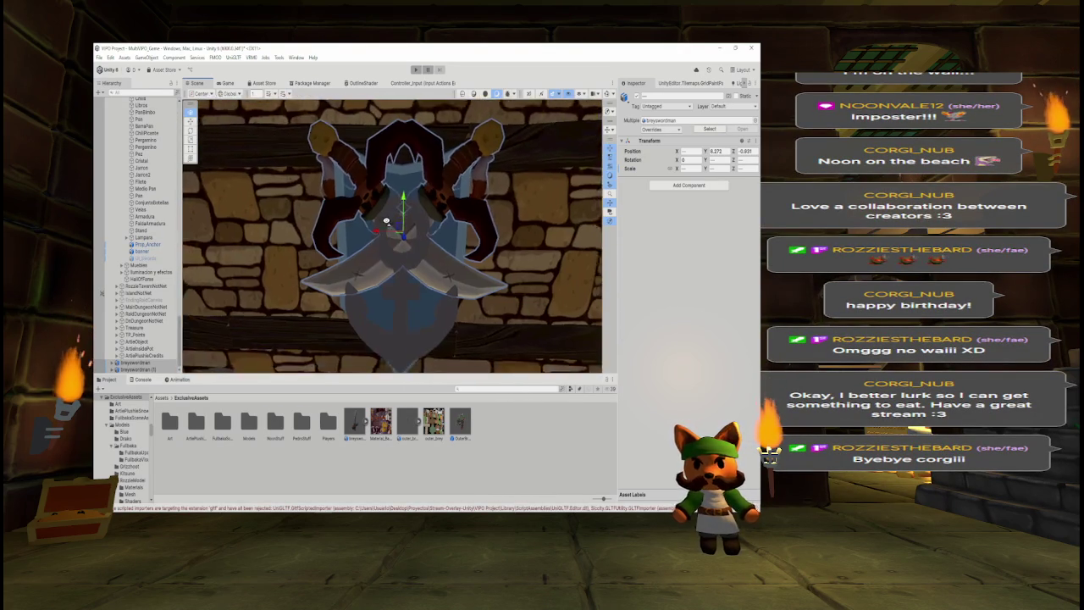
pyautogui.scroll(-5, 389, 215)
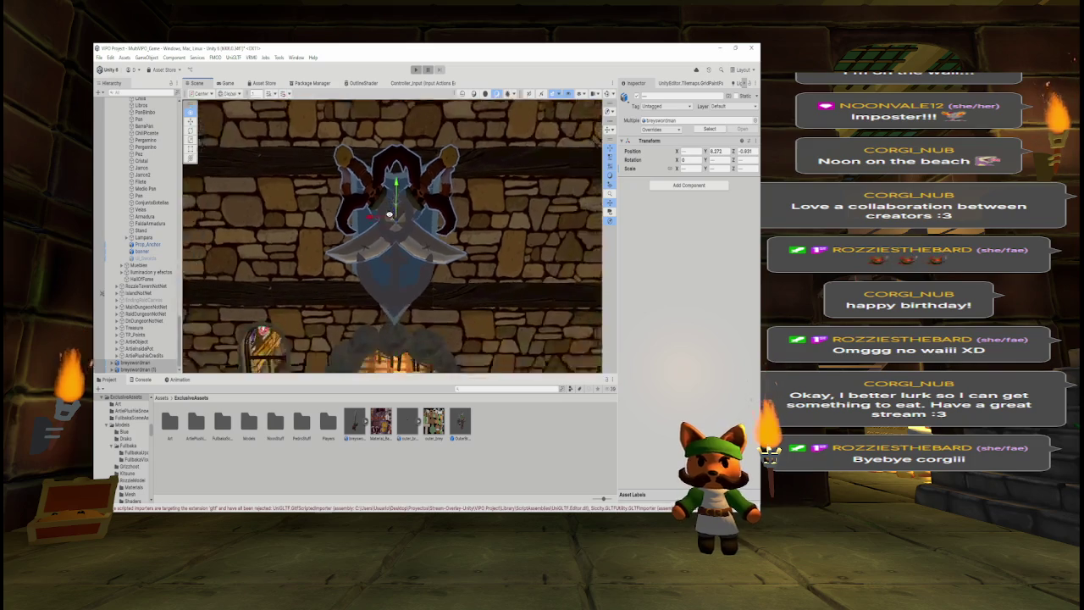
pyautogui.moveTo(391, 203); pyautogui.dragTo(333, 188)
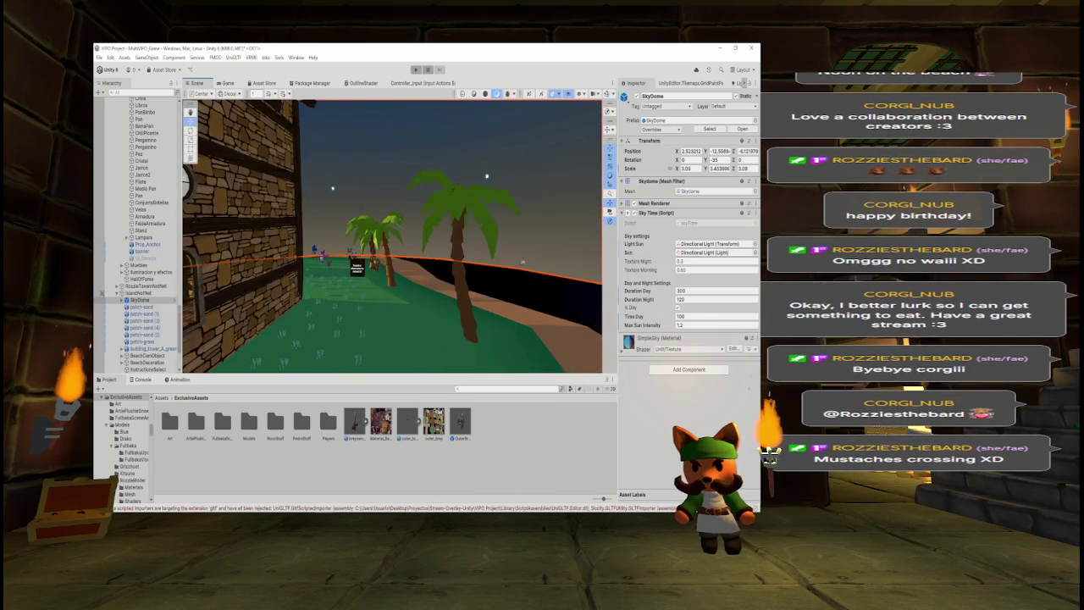
pyautogui.moveTo(354, 158); pyautogui.dragTo(308, 216)
pyautogui.press('q')
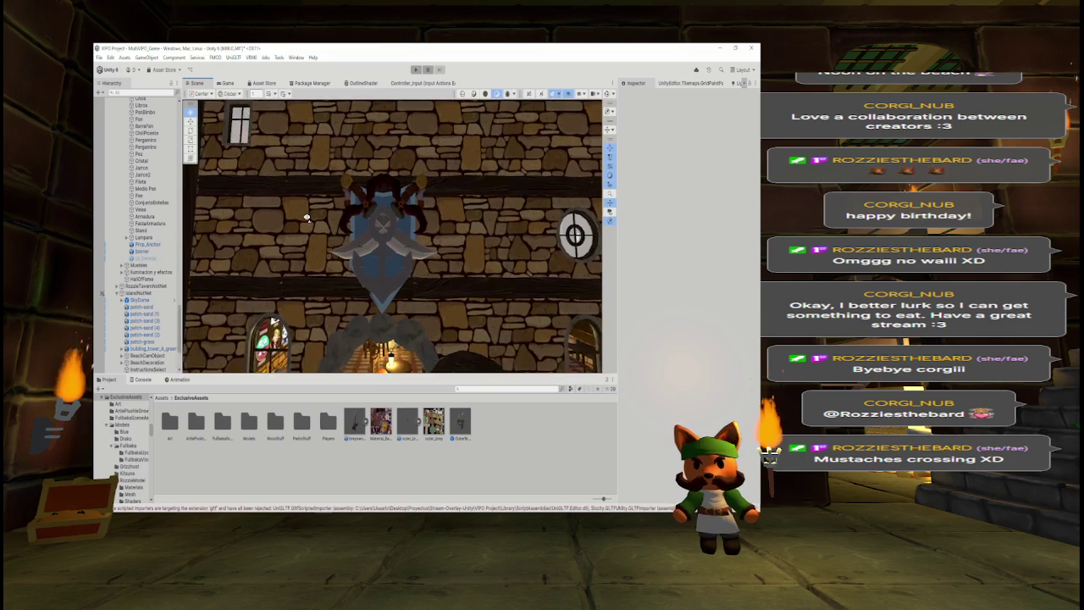
pyautogui.press('e')
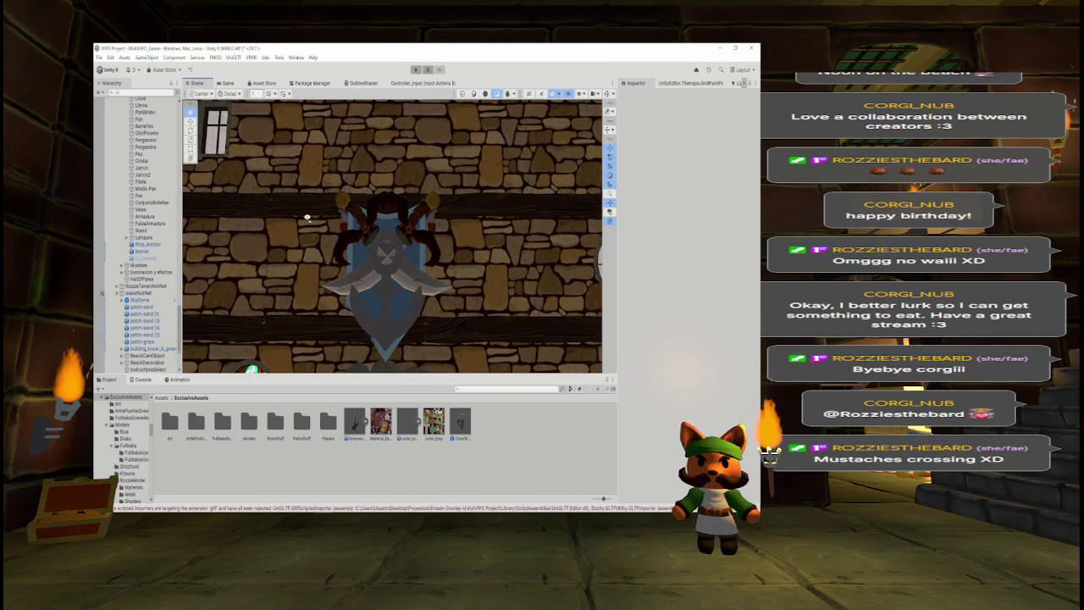
pyautogui.press('s')
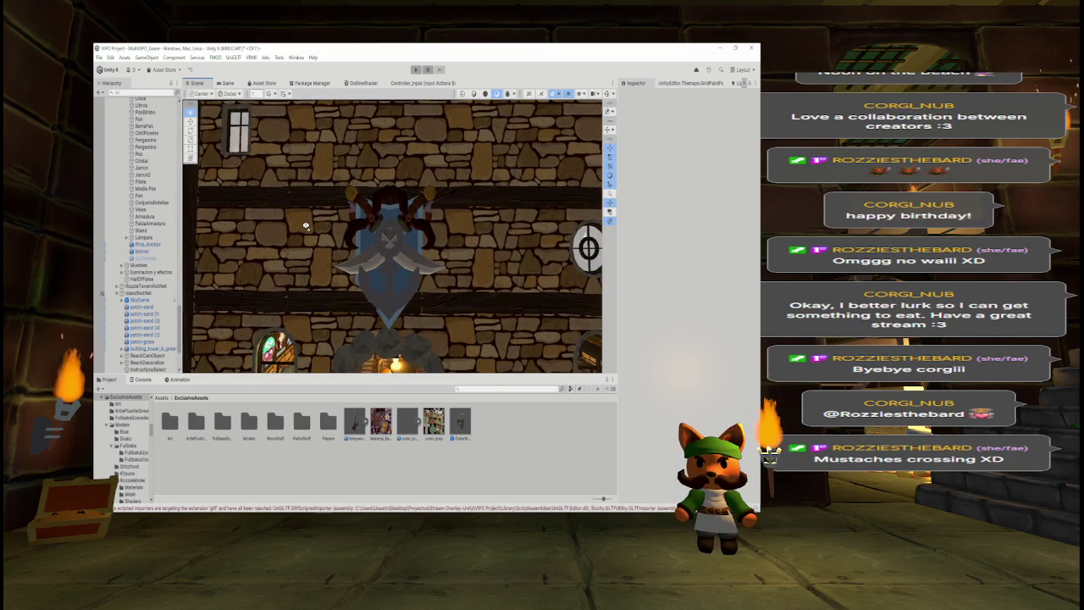
pyautogui.press('s')
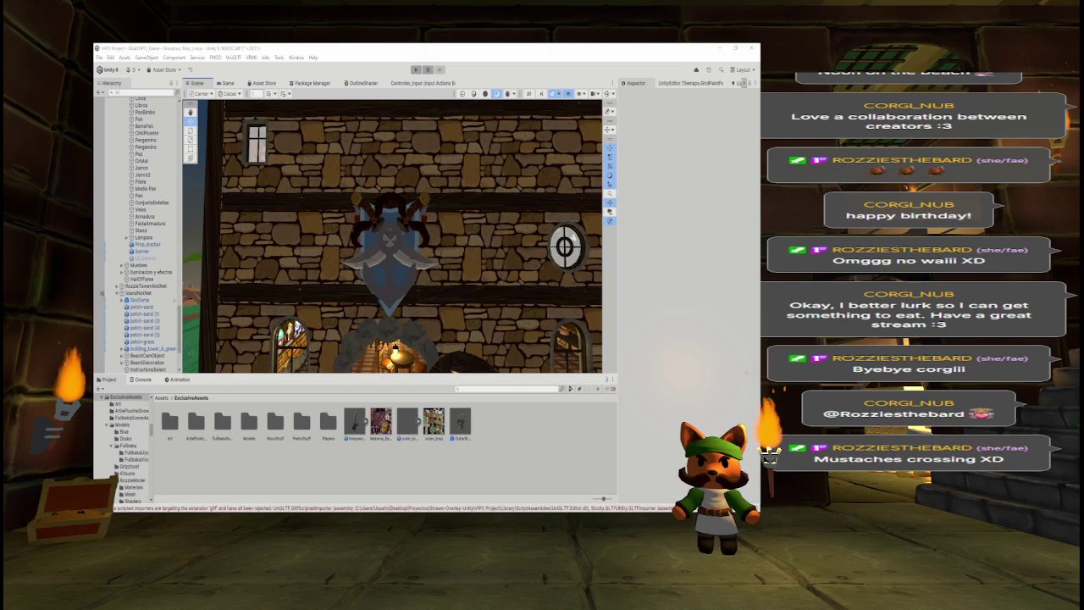
pyautogui.hotkey('alt', 'Tab')
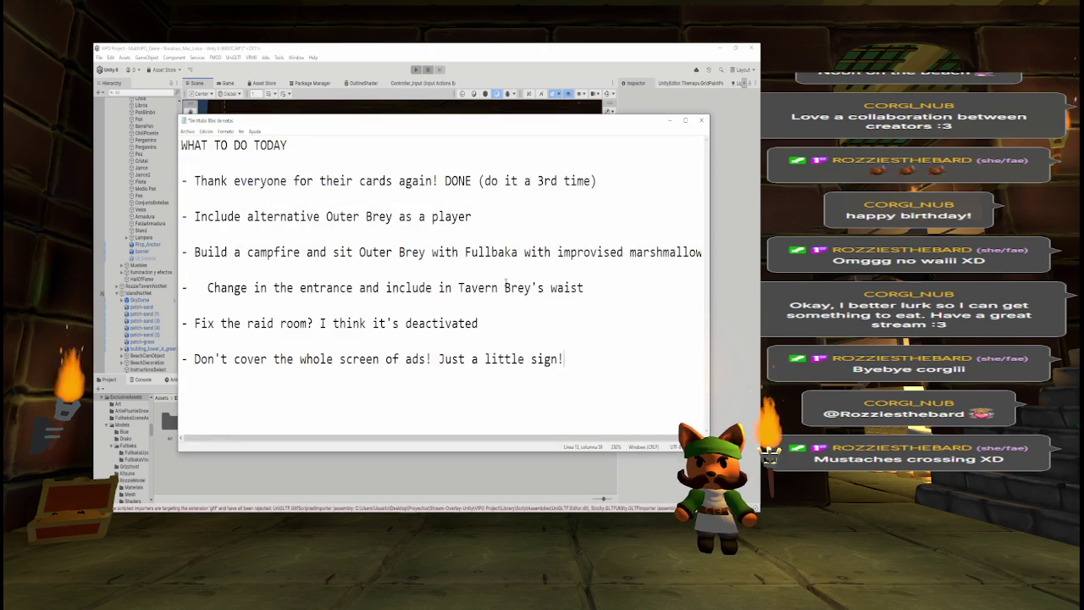
# Append 'CHECK ANIMATOR' to the Outer Brey player task and remove the entrance task's leading space.
pyautogui.click(474, 216)
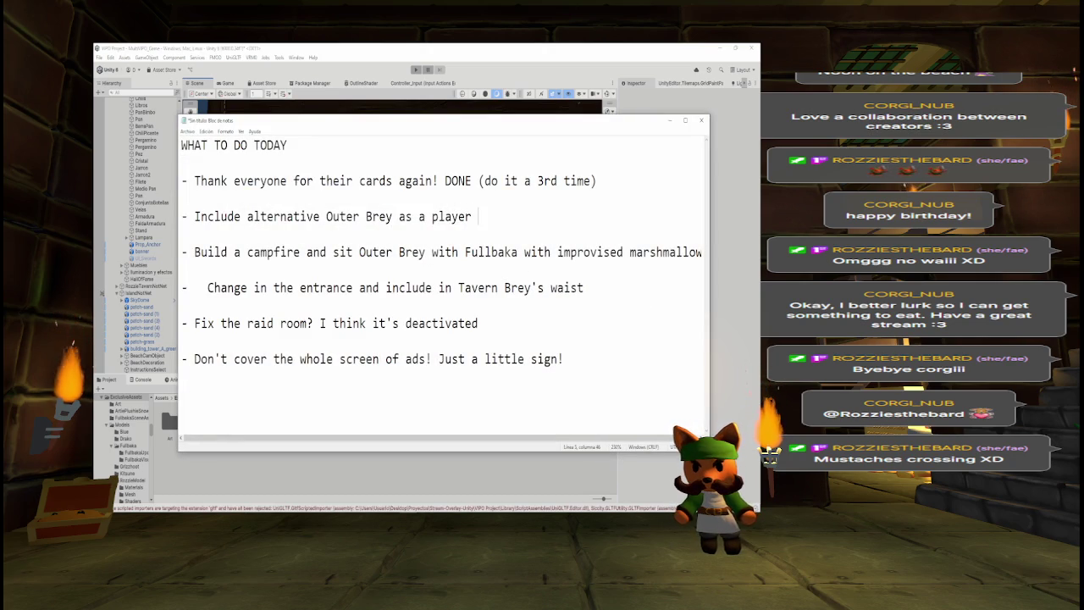
pyautogui.write('CHE')
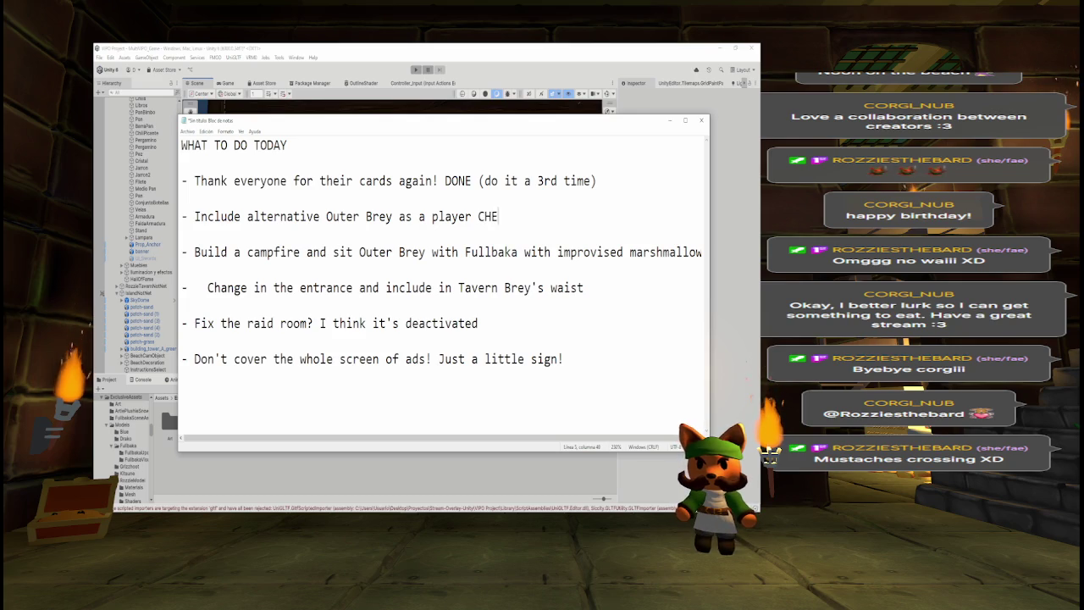
pyautogui.write('CK ANIMATOR')
pyautogui.press('Down')
pyautogui.press('Down')
pyautogui.press('Down')
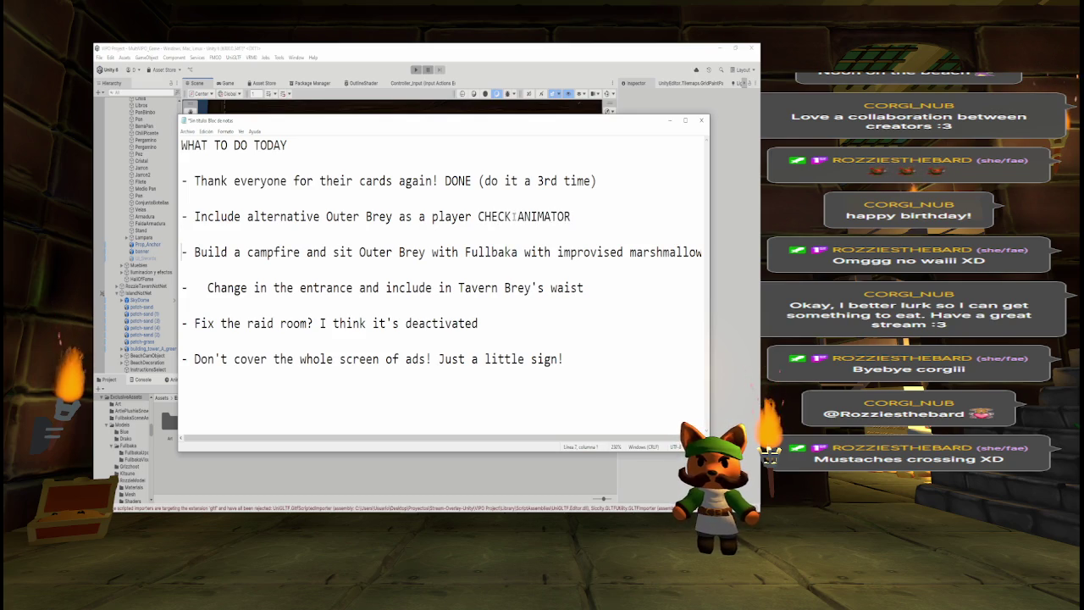
pyautogui.press('Down')
pyautogui.press('Right')
pyautogui.press('Delete')
pyautogui.press('Delete')
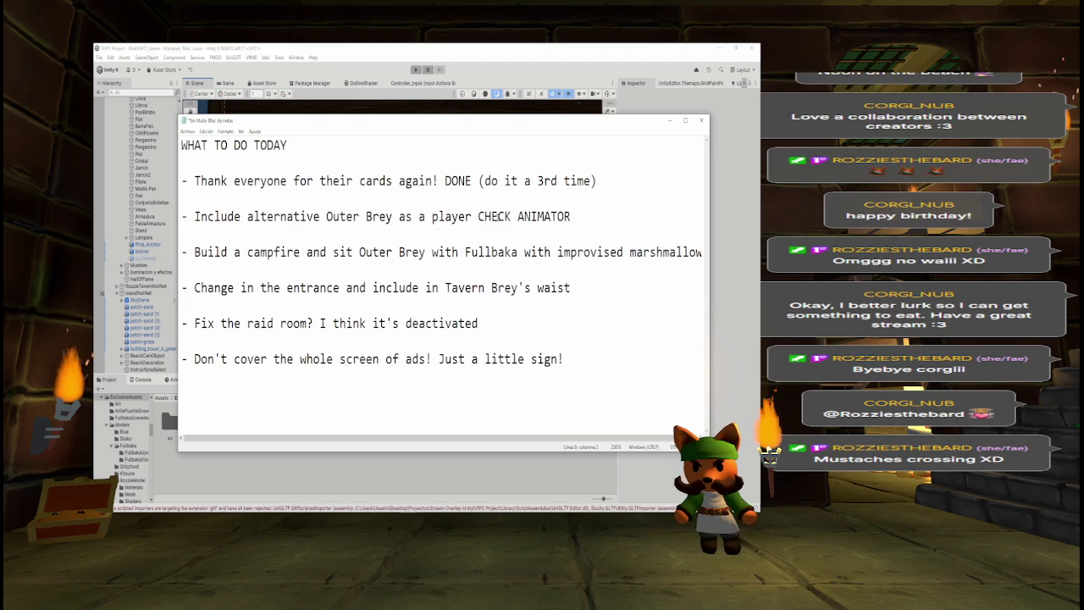
# Mark the entrance task DONE, then filter the Unity Hierarchy for 'raid'.
pyautogui.press('End')
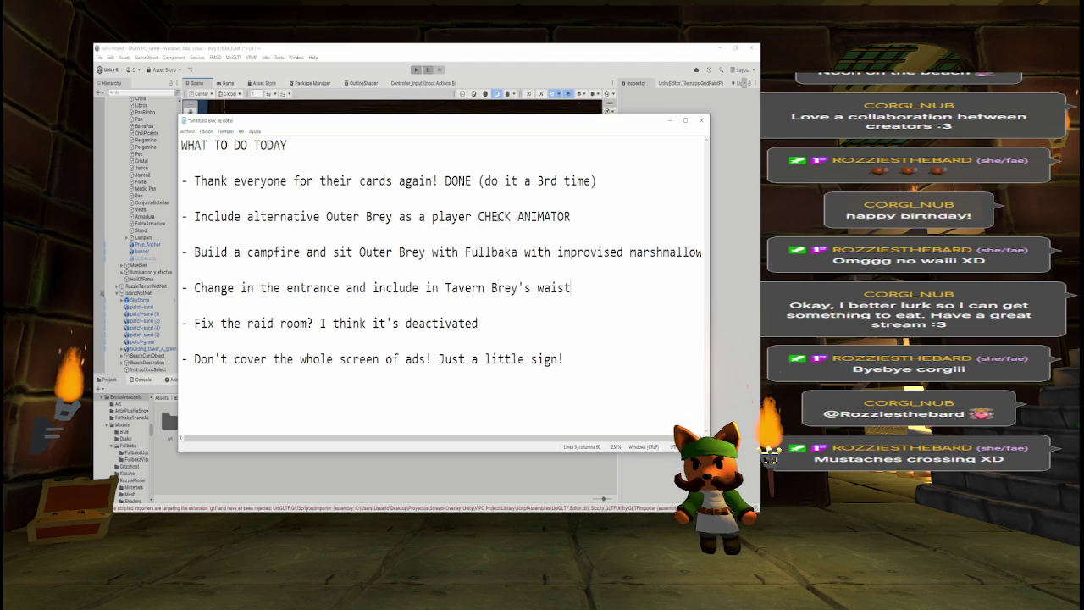
pyautogui.write('DONE')
pyautogui.press('Down')
pyautogui.press('Down')
pyautogui.press('Home')
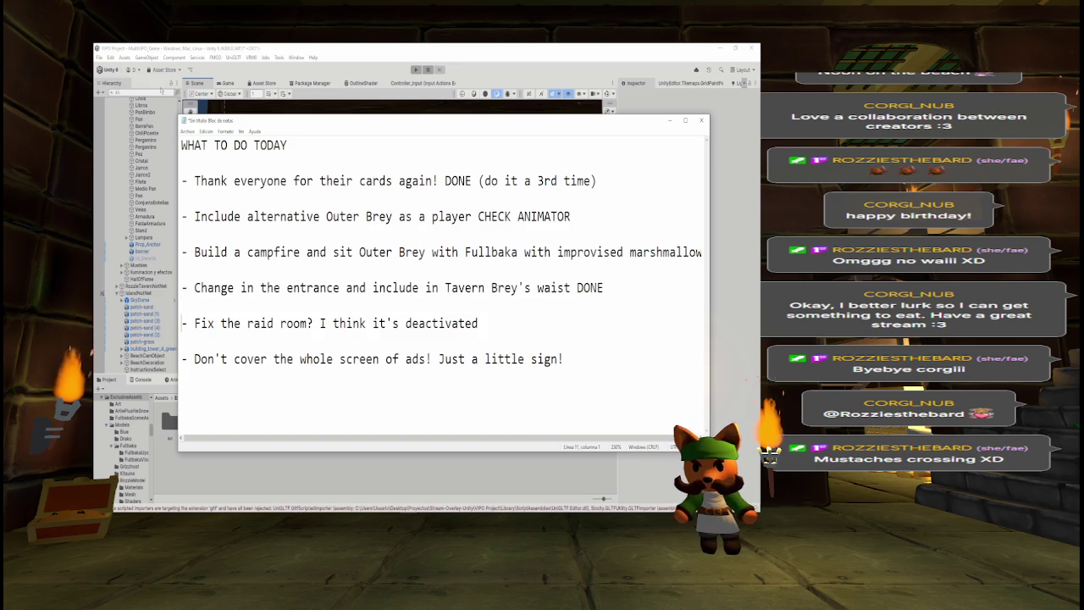
pyautogui.click(156, 90)
pyautogui.write('raid')
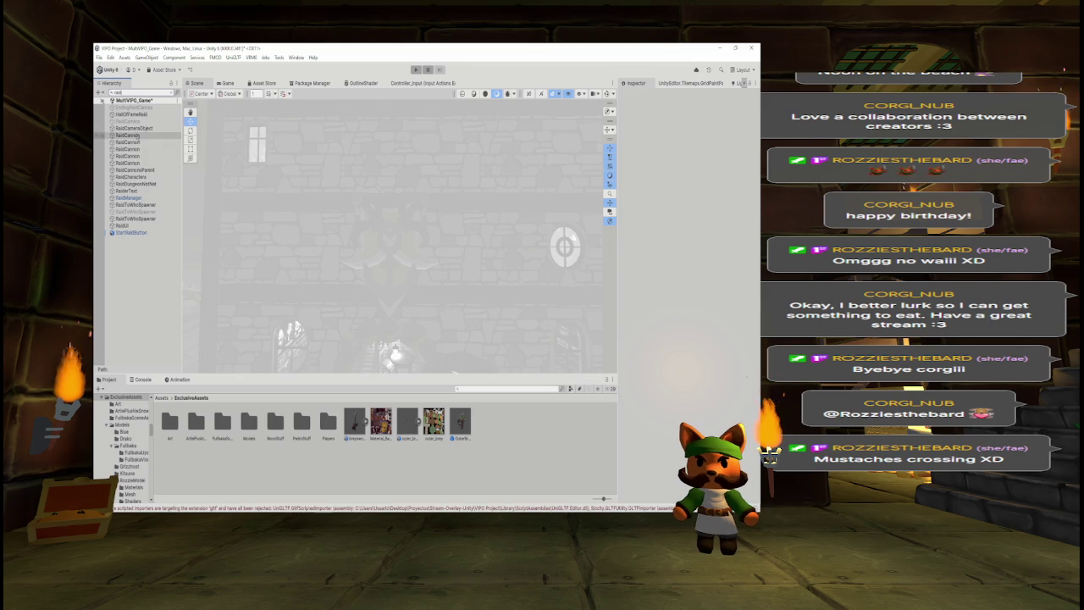
# Frame the RaidCannon and tilt the view to inspect the green streamer banner.
pyautogui.click(129, 135)
pyautogui.press('f')
pyautogui.scroll(-3, 295, 225)
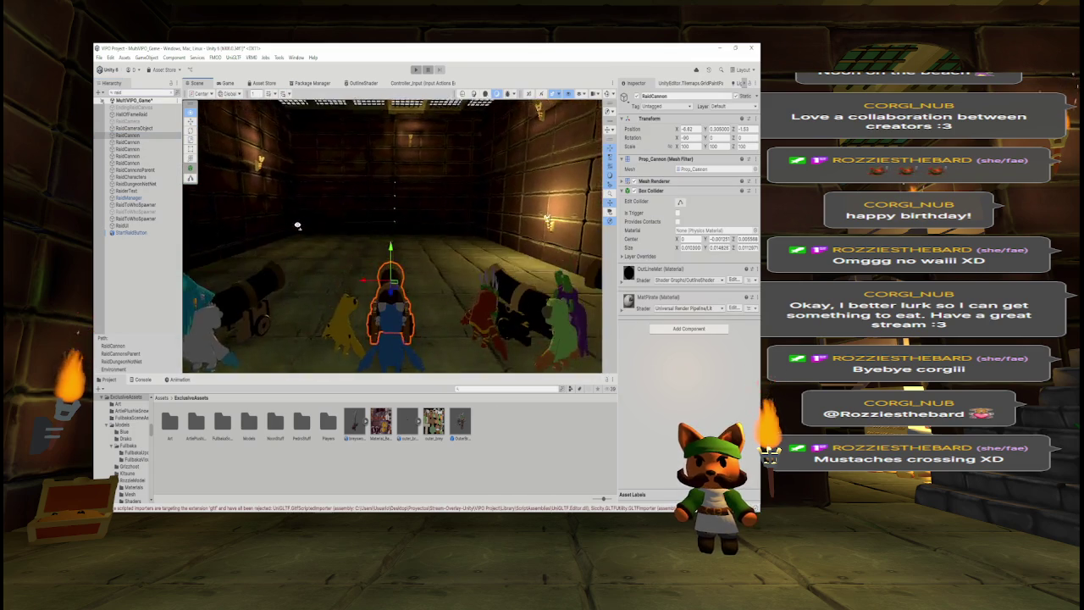
pyautogui.scroll(-3, 280, 229)
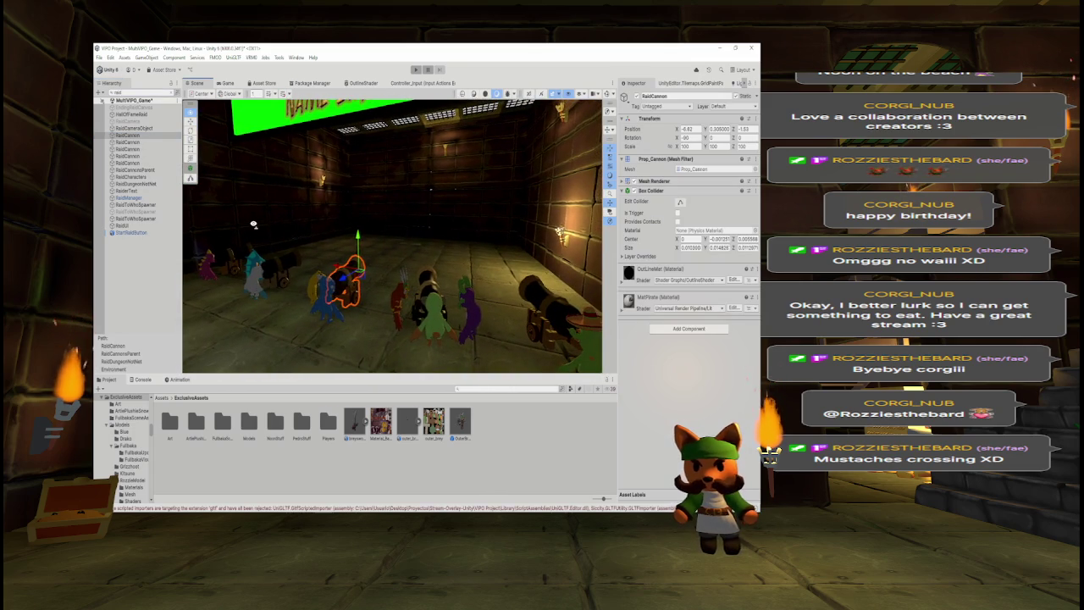
pyautogui.moveTo(253, 225)
pyautogui.mouseDown()
pyautogui.moveTo(275, 201)
pyautogui.moveTo(234, 214)
pyautogui.mouseUp()
pyautogui.hotkey('alt', 'Tab')
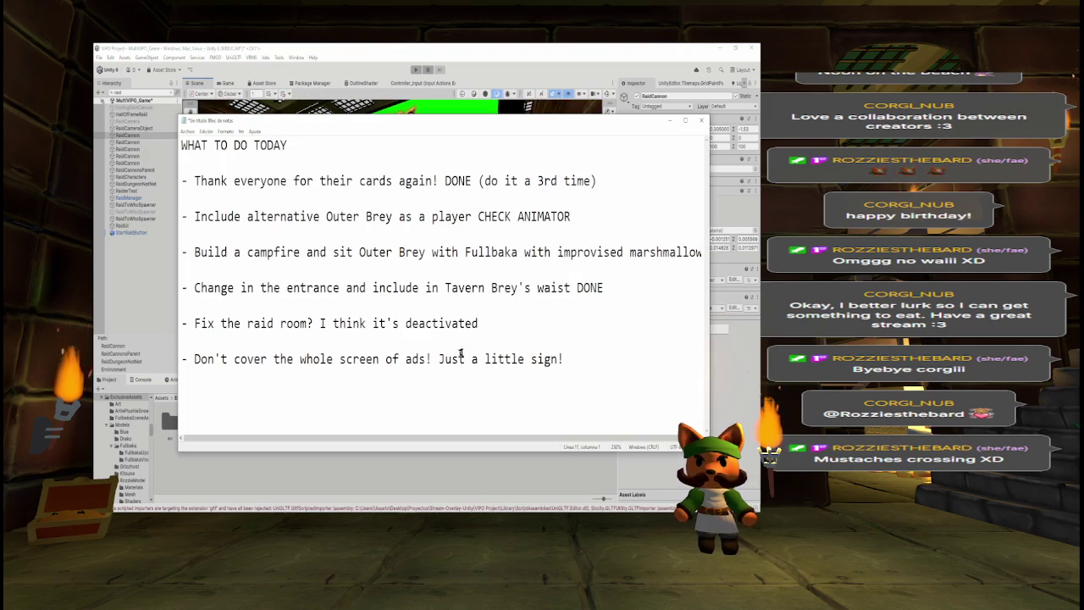
# Replace the raid room note 'I think it's deactivated' with 'Check later' and return to Unity.
pyautogui.moveTo(320, 324); pyautogui.dragTo(478, 324)
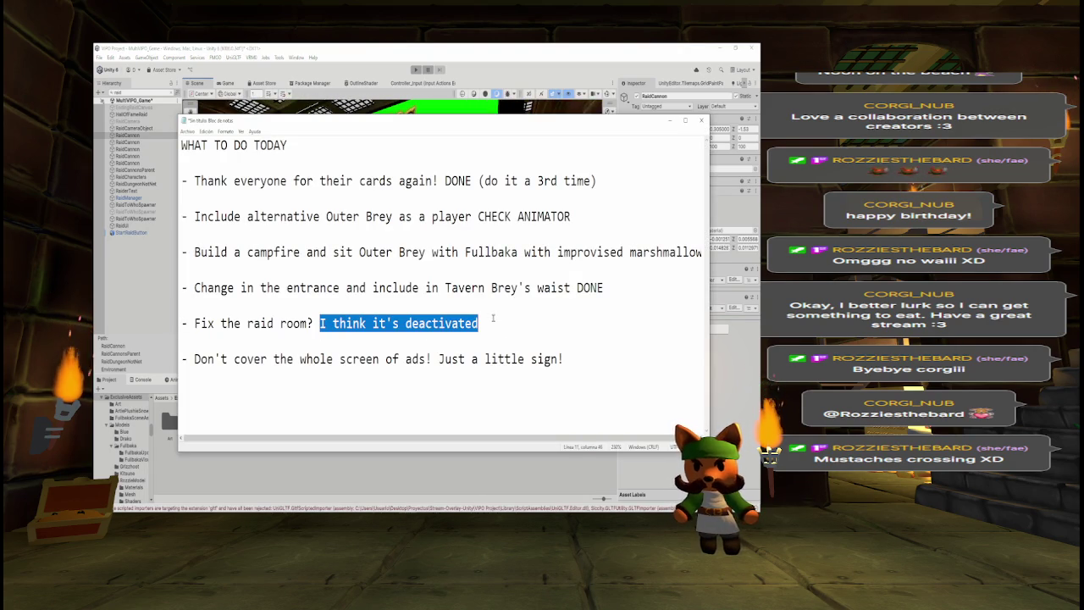
pyautogui.write('Check later')
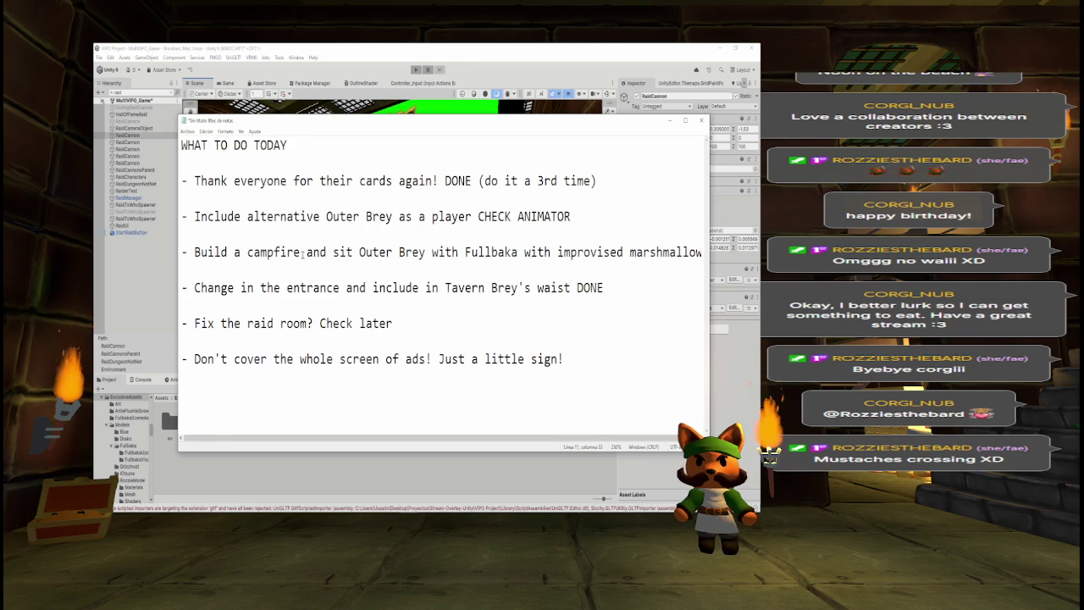
pyautogui.hotkey('alt', 'Tab')
pyautogui.press('f')
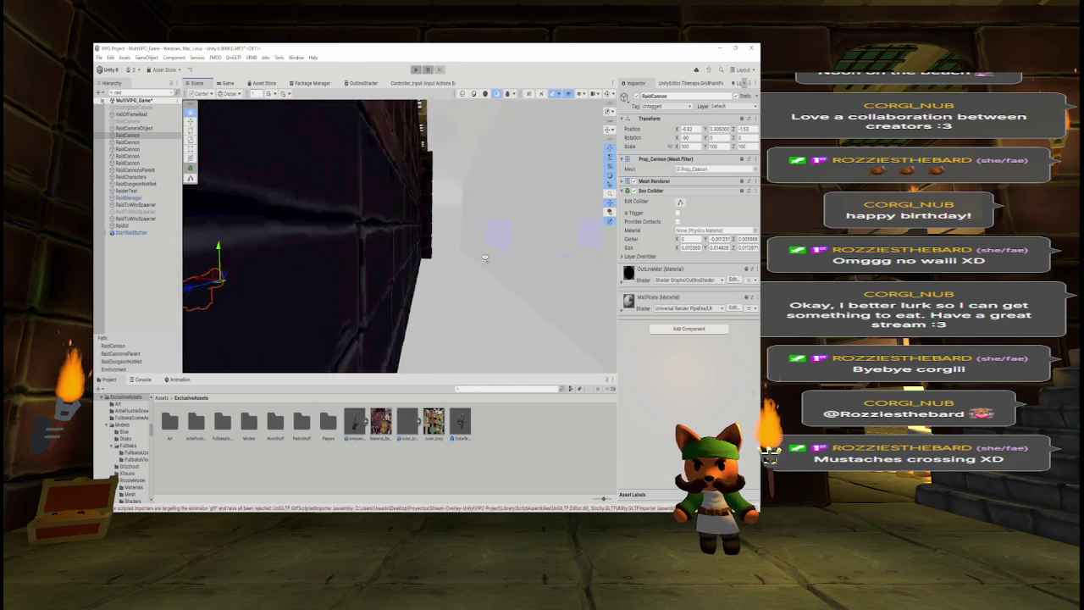
pyautogui.scroll(-5, 488, 257)
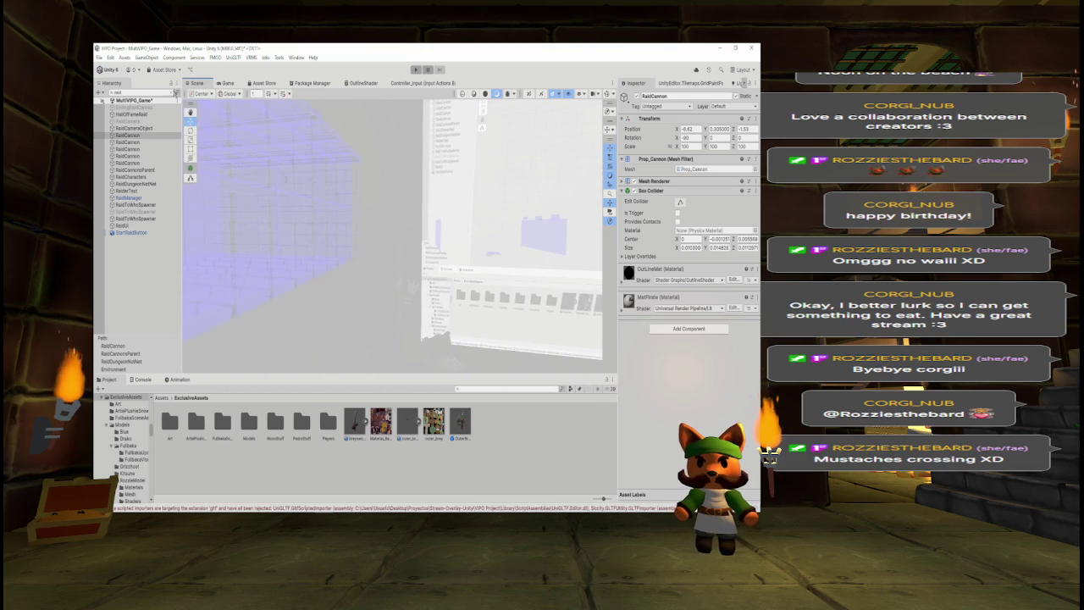
pyautogui.scroll(-5, 293, 205)
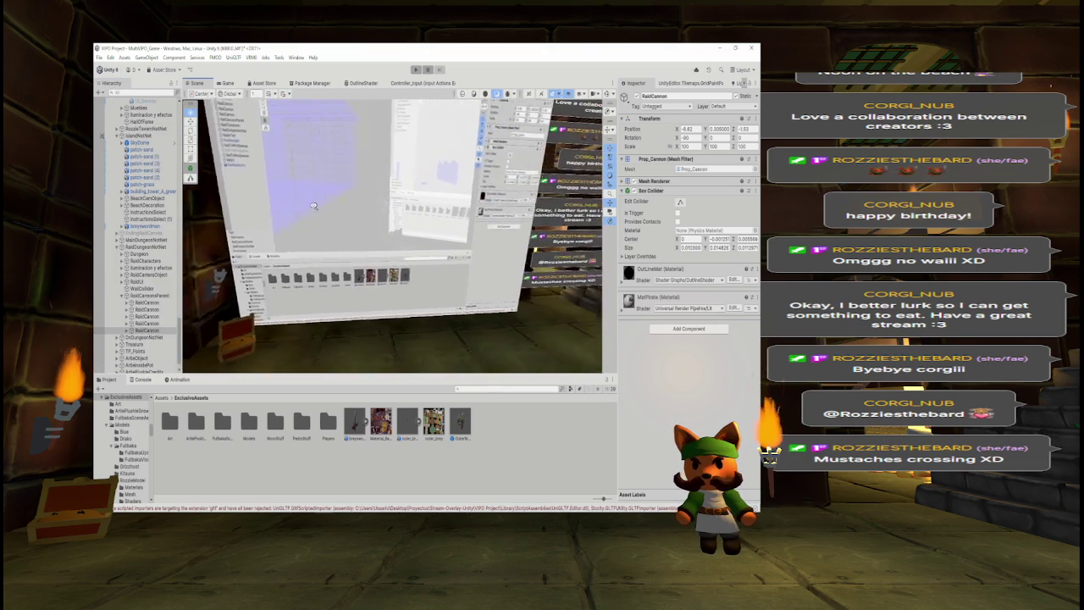
pyautogui.moveTo(293, 205); pyautogui.dragTo(257, 212)
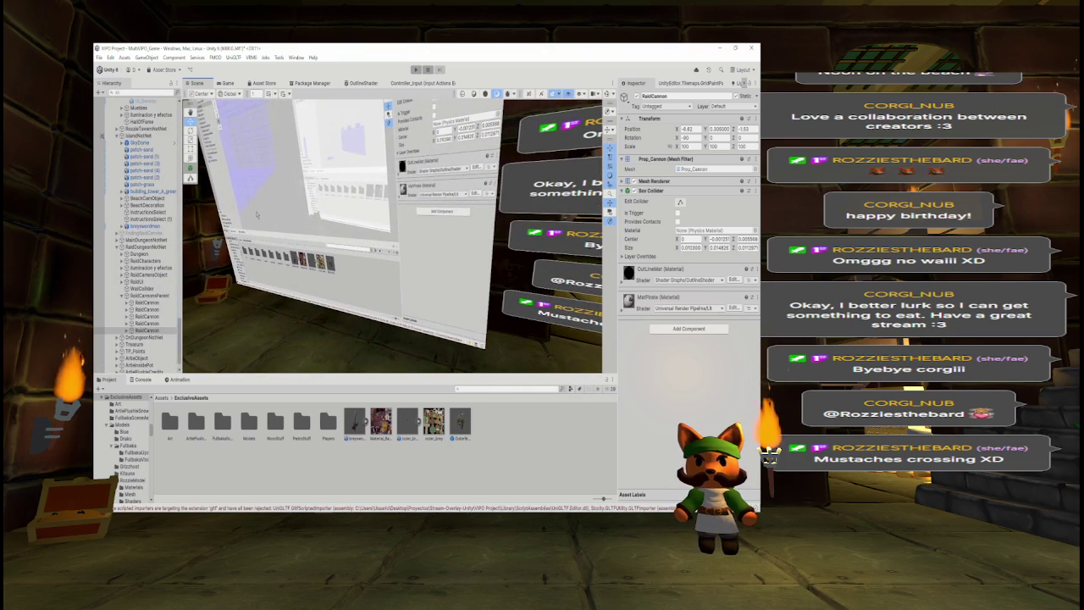